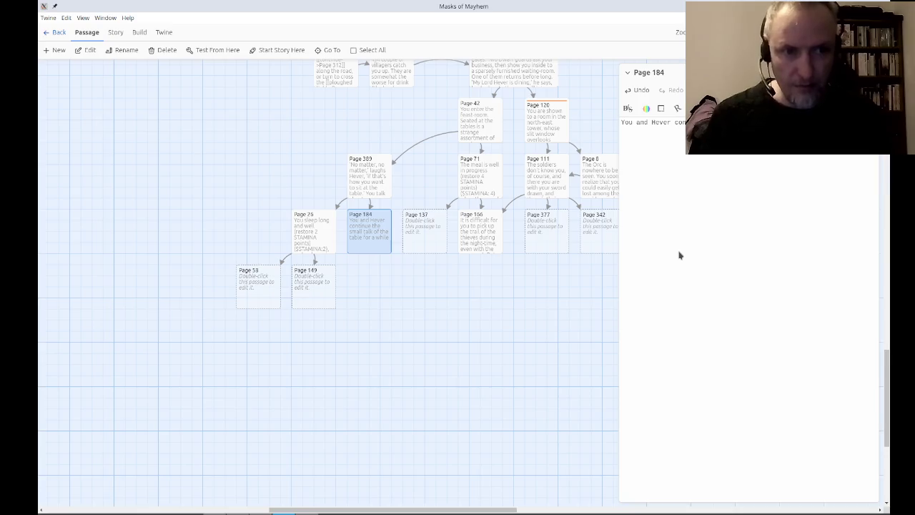
Continue Hever's dialogue in Page 184 through '…sacred guest.', fixing the 'forehead' typo.
{"action": "type", "text": "until your "}
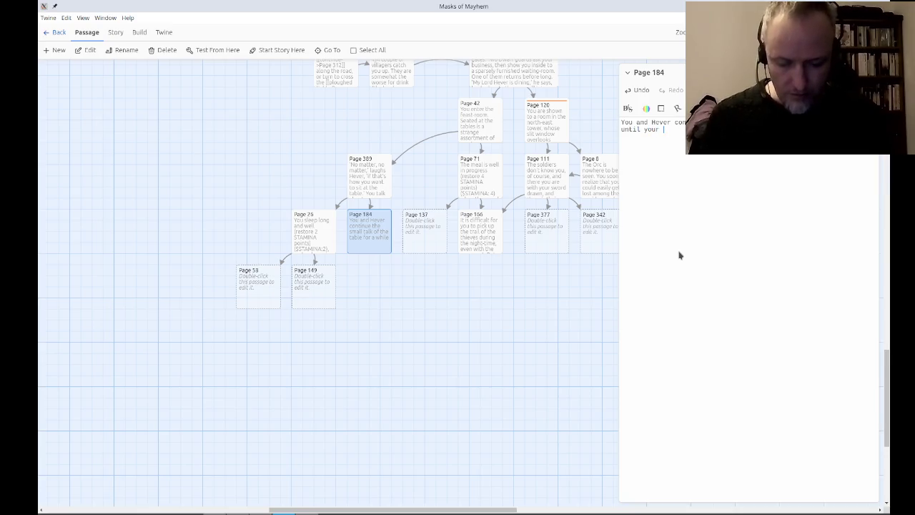
{"action": "key", "text": "BackSpace"}
{"action": "key", "text": "BackSpace"}
{"action": "type", "text": " are joi"}
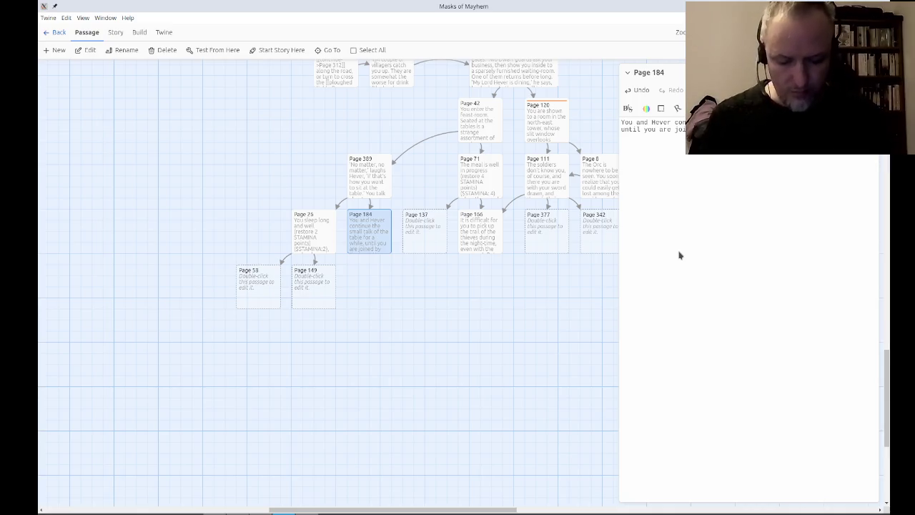
{"action": "type", "text": "the foreg"}
{"action": "key", "text": "BackSpace"}
{"action": "type", "text": "head with"}
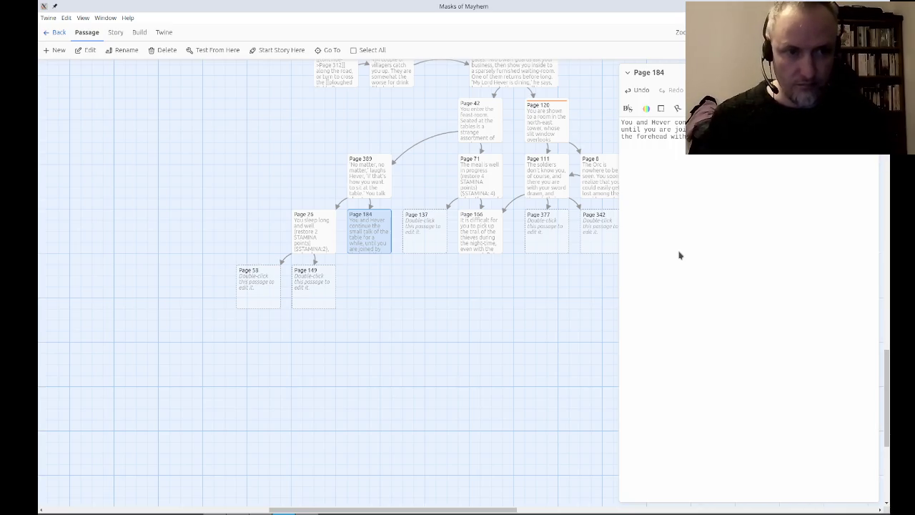
{"action": "type", "text": "wherever he may r"}
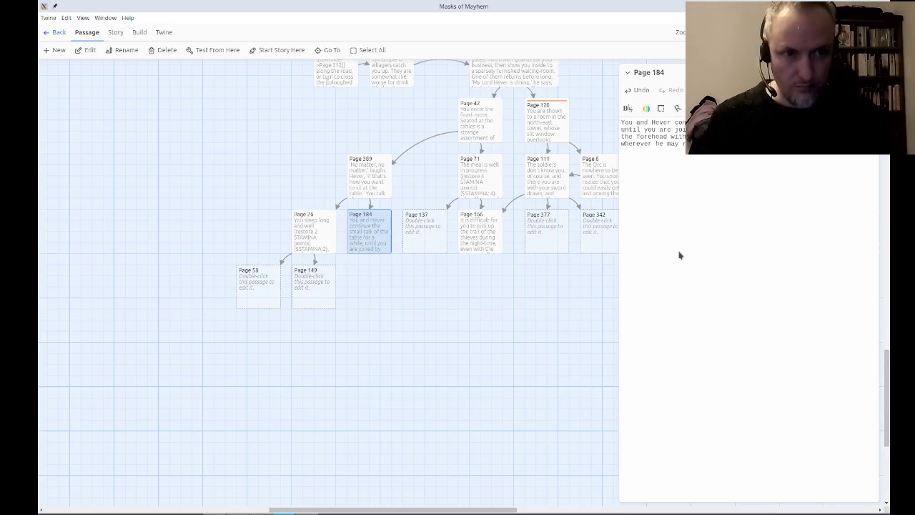
{"action": "type", "text": "sacred "}
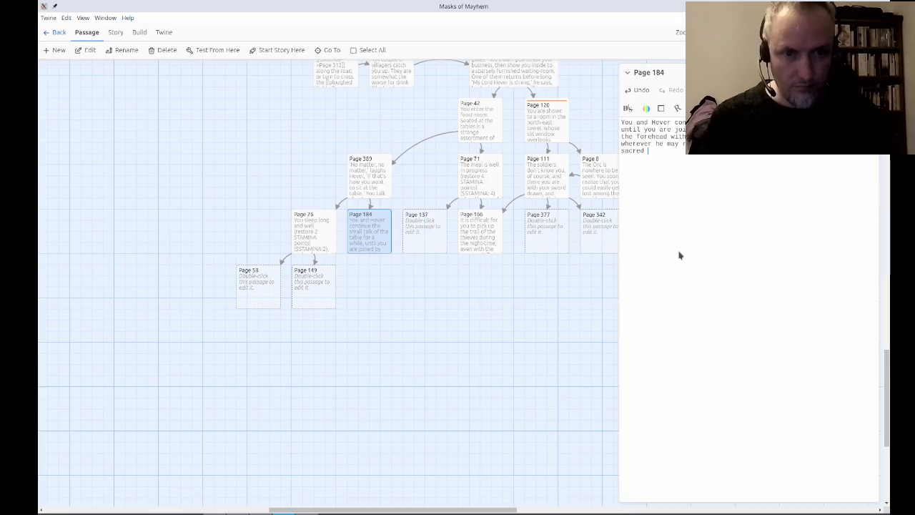
{"action": "type", "text": "guest.  "}
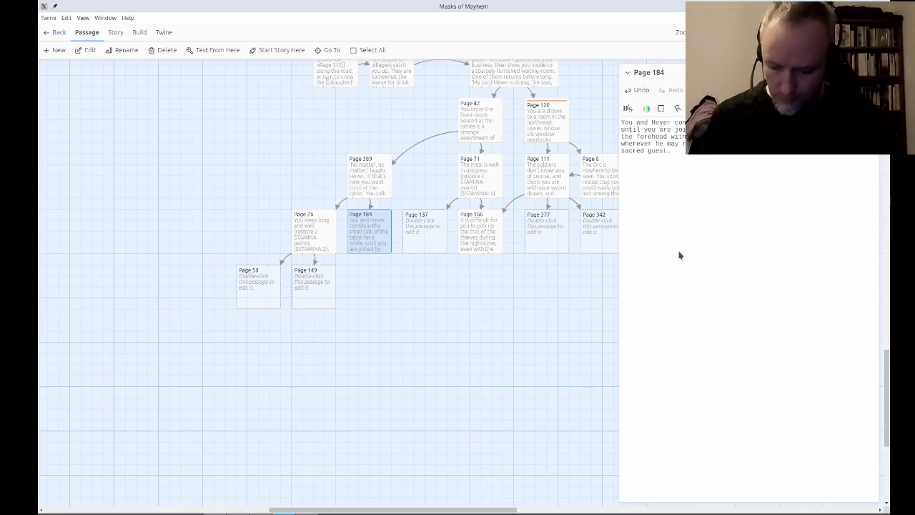
{"action": "type", "text": "As"}
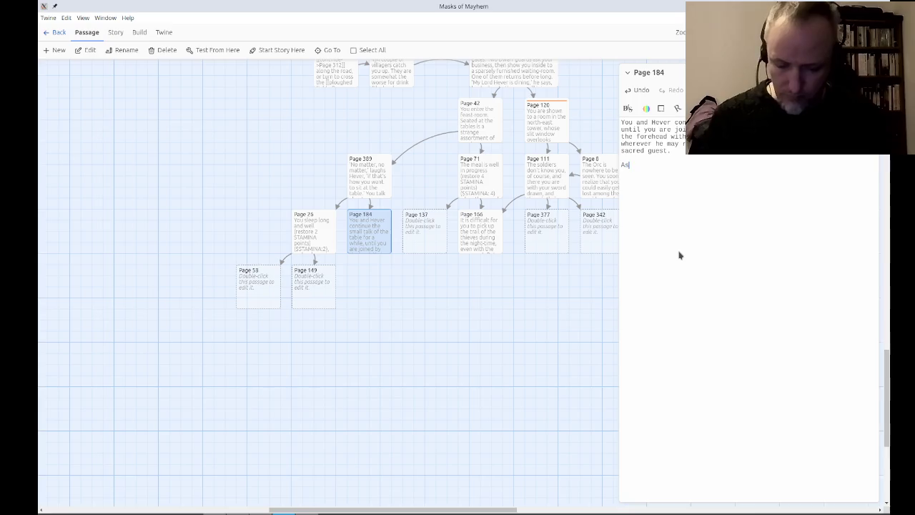
{"action": "type", "text": " he tells a "}
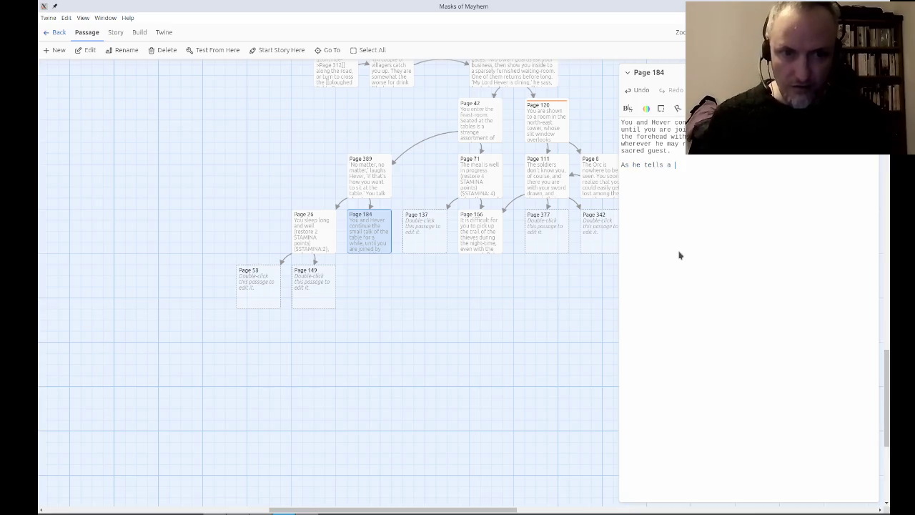
{"action": "type", "text": "few traditional tales, "}
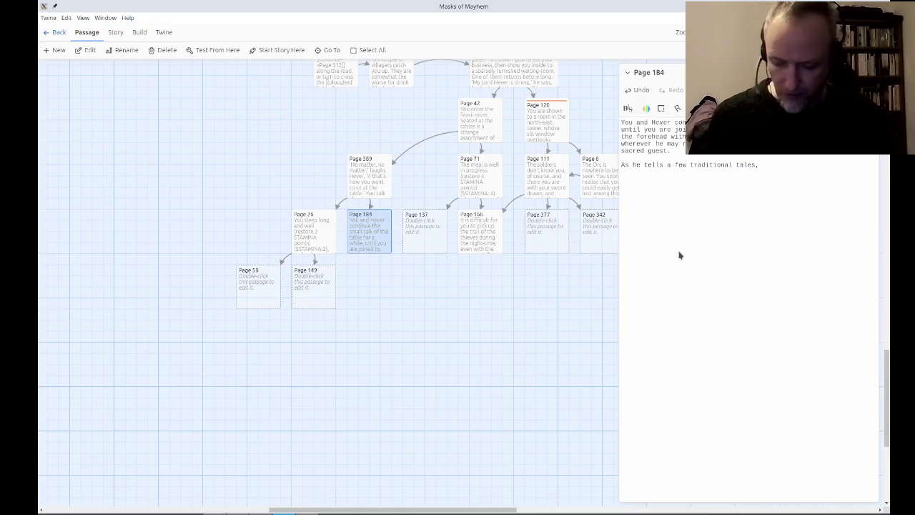
{"action": "type", "text": "you are struck by the fact that he is not very good!  You glance "}
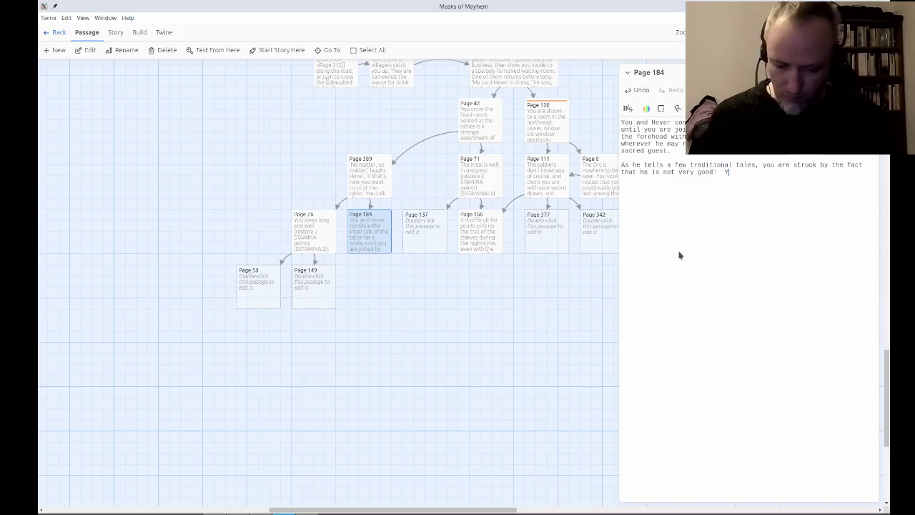
{"action": "type", "text": "curiously at"}
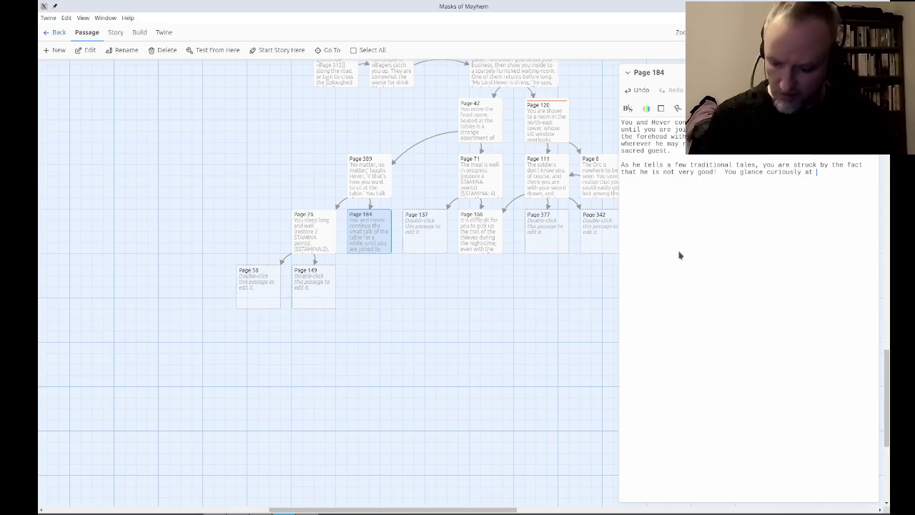
{"action": "type", "text": " Hever, an"}
{"action": "type", "text": "d he wh"}
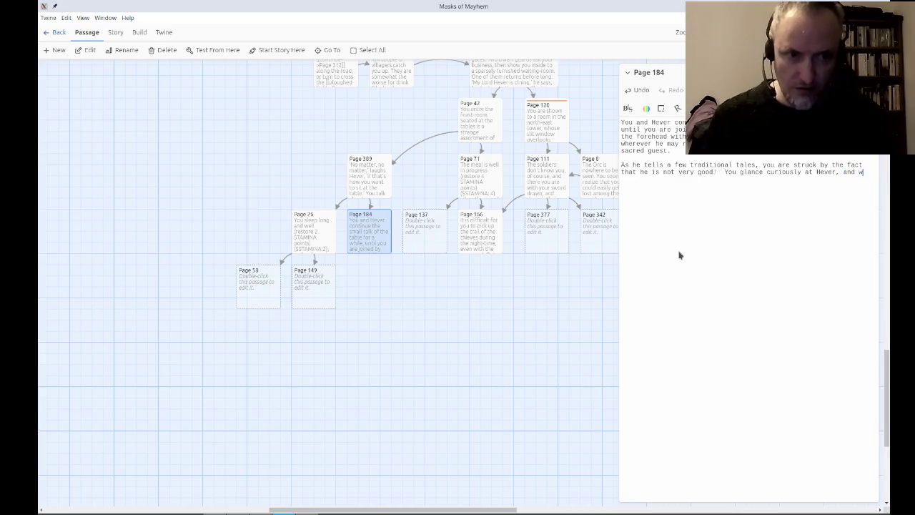
{"action": "type", "text": "isp"}
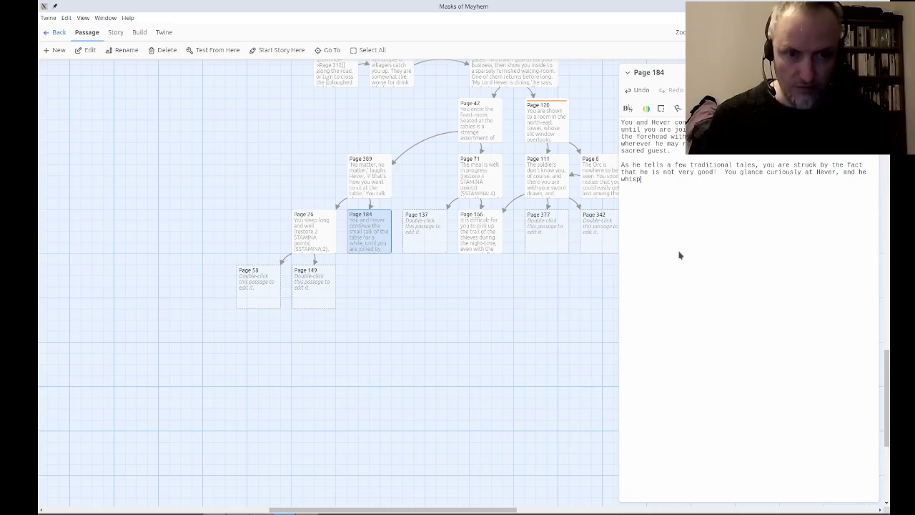
{"action": "type", "text": "ers the reason"}
Fix the run-together words and end the paragraph with 'whispers the reason to you: ''.
{"action": "key", "text": "End"}
{"action": "type", "text": "reason to you: '"}
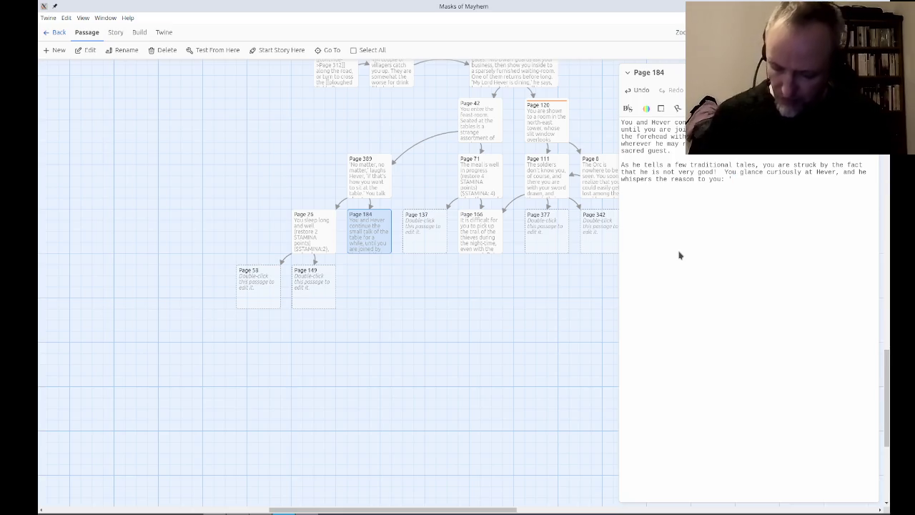
Write that the lad apprenticed under the land's best bard, who was abducted months ago.
{"action": "type", "text": "This "}
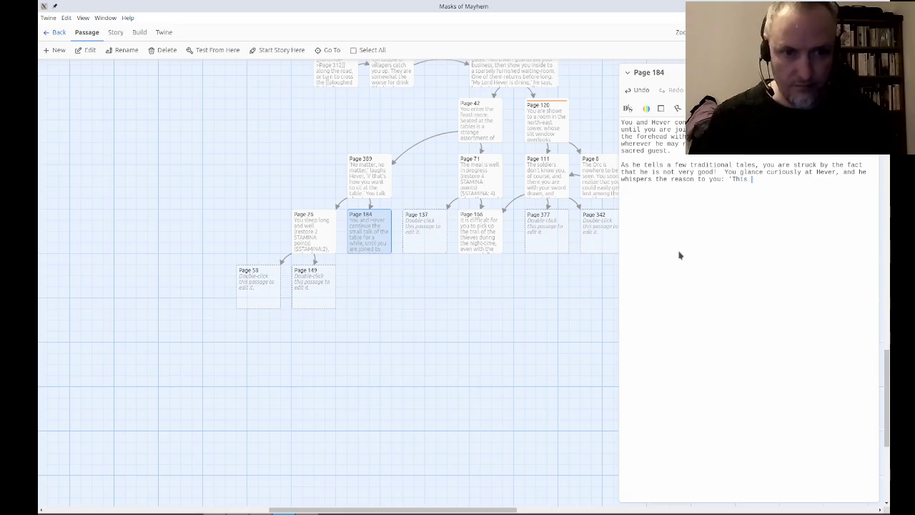
{"action": "type", "text": "lad was the ap"}
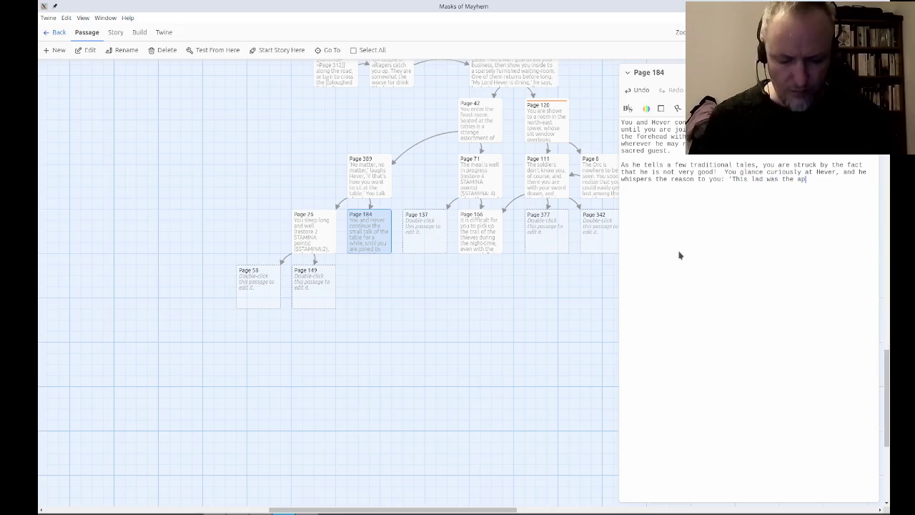
{"action": "type", "text": "prentice of me"}
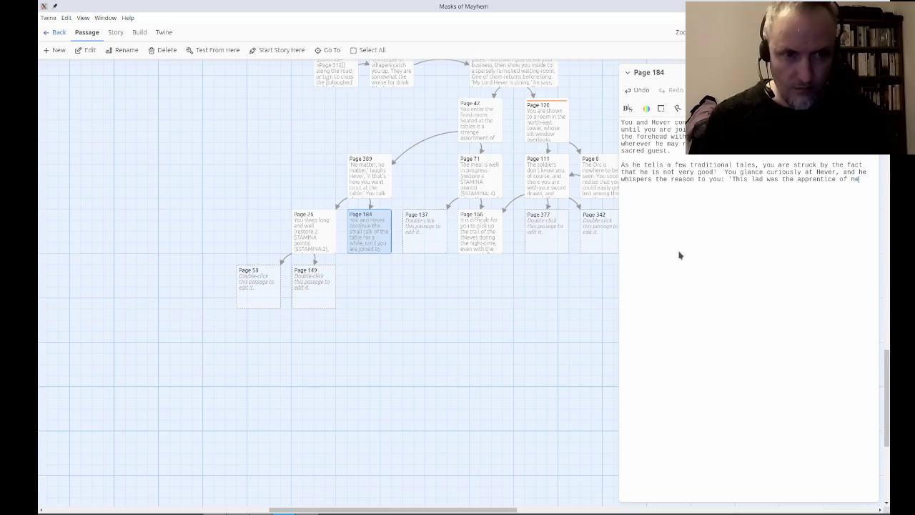
{"action": "key", "text": "BackSpace"}
{"action": "type", "text": "y former bard,"}
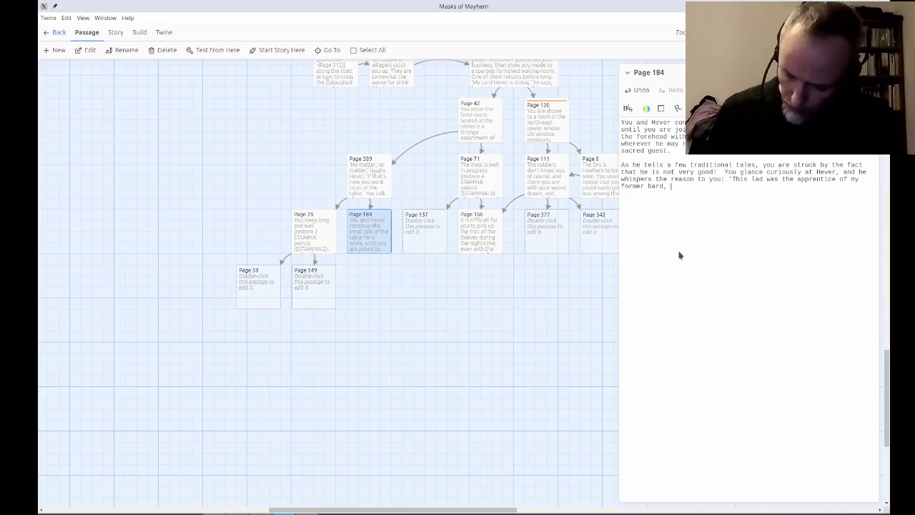
{"action": "type", "text": "who was "}
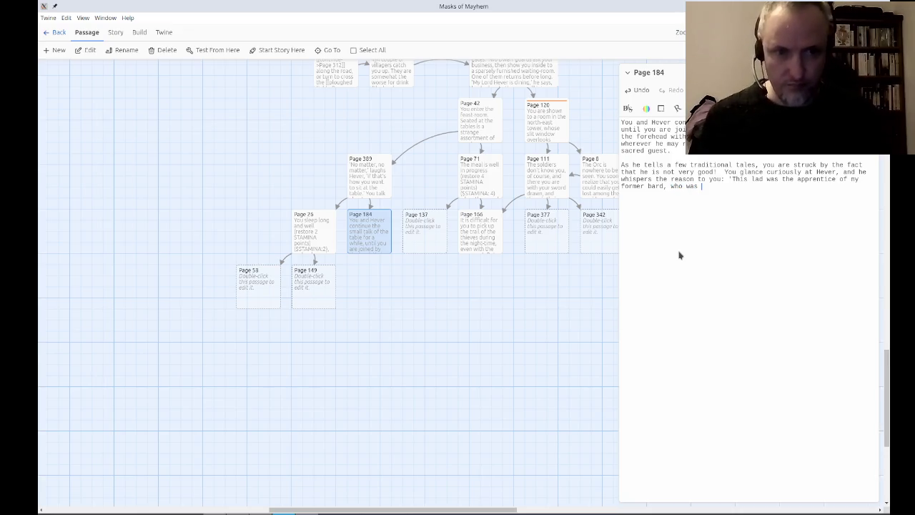
{"action": "type", "text": "the best in the l"}
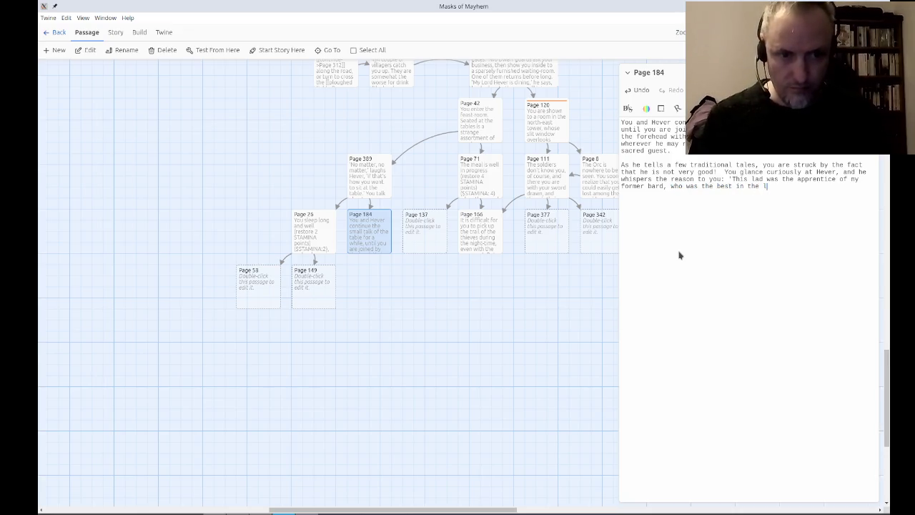
{"action": "type", "text": "and. ut "}
{"action": "type", "text": "b"}
{"action": "key", "text": "BackSpace"}
{"action": "type", "text": "But"}
{"action": "key", "text": "End"}
{"action": "type", "text": "he was abducted "}
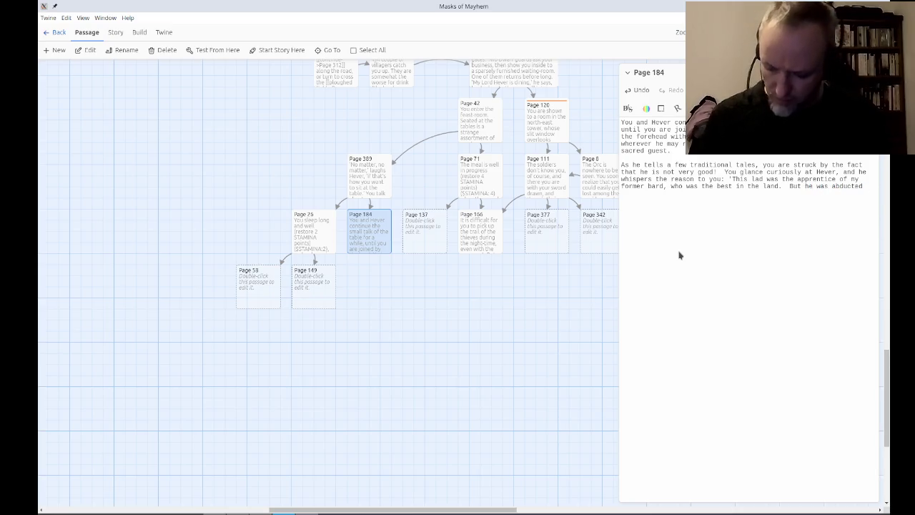
{"action": "type", "text": "a few months ago"}
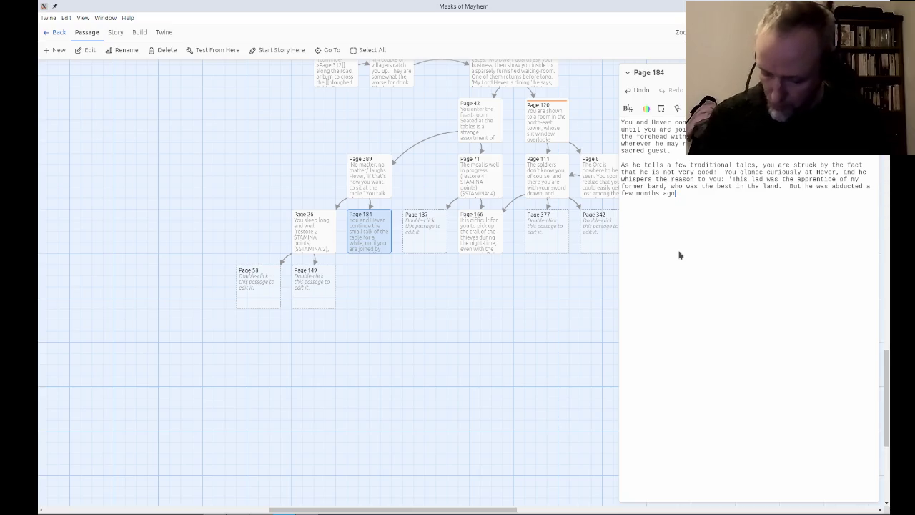
{"action": "type", "text": ", and had not"}
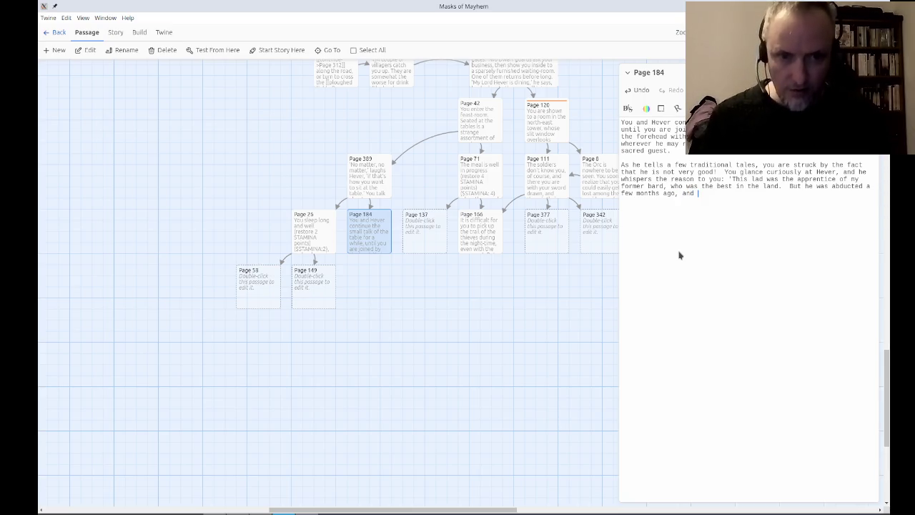
Add that the bard 'has not been heard of since' and the lad is learning to weave songs.
{"action": "key", "text": "ctrl+Left"}
{"action": "key", "text": "ctrl+Left"}
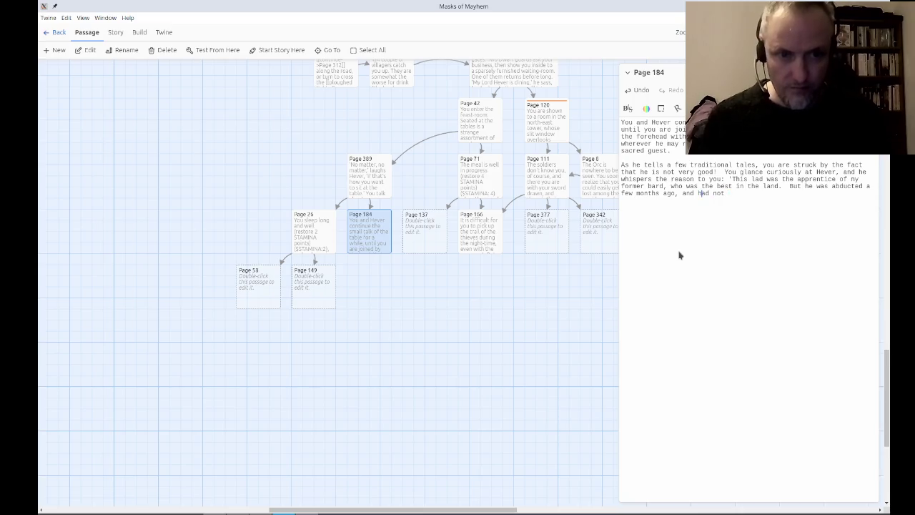
{"action": "type", "text": "s"}
{"action": "key", "text": "End"}
{"action": "type", "text": "been heard of since."}
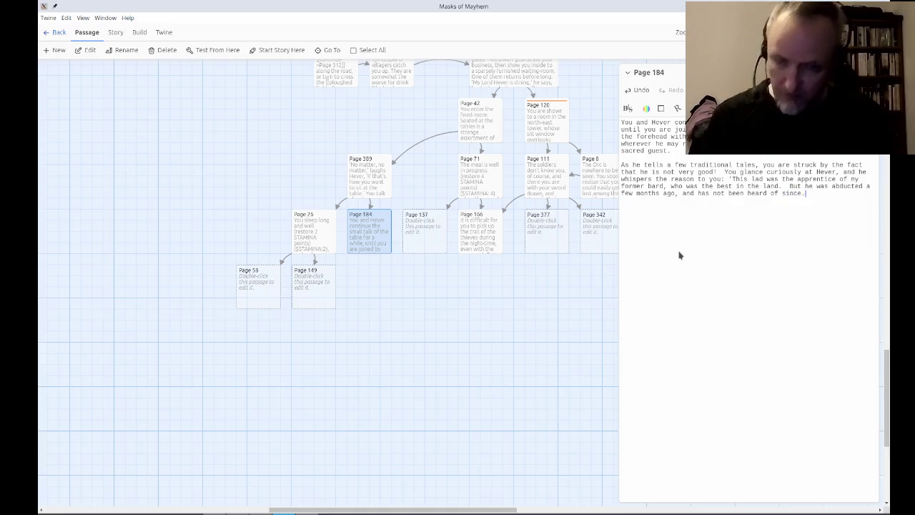
{"action": "type", "text": "  Still, t"}
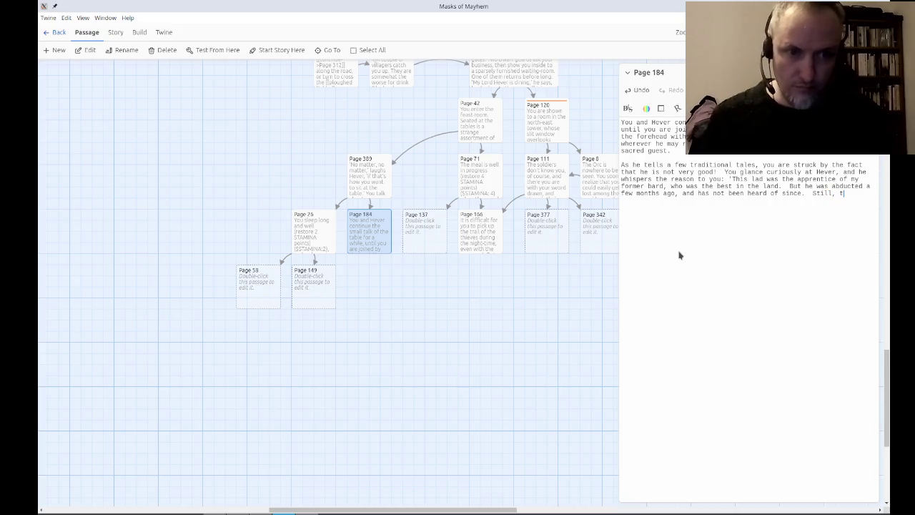
{"action": "type", "text": "his lad is im"}
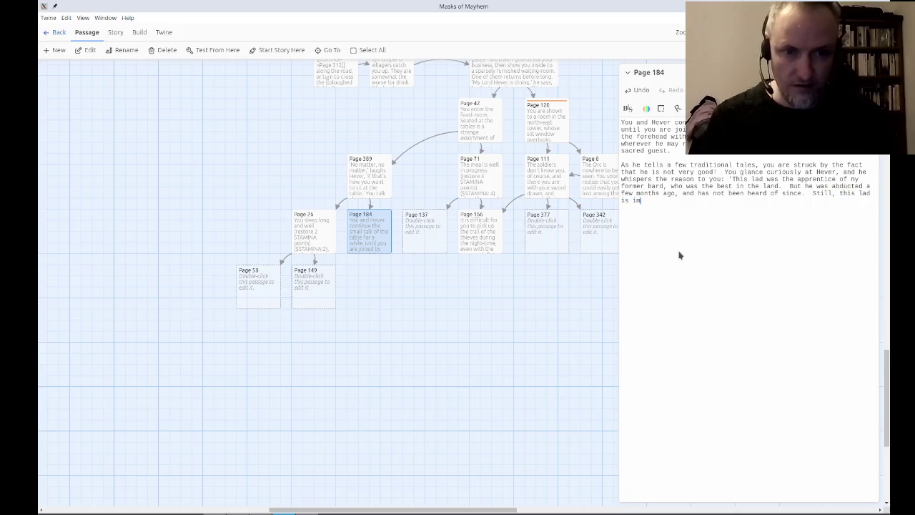
{"action": "type", "text": "proving."}
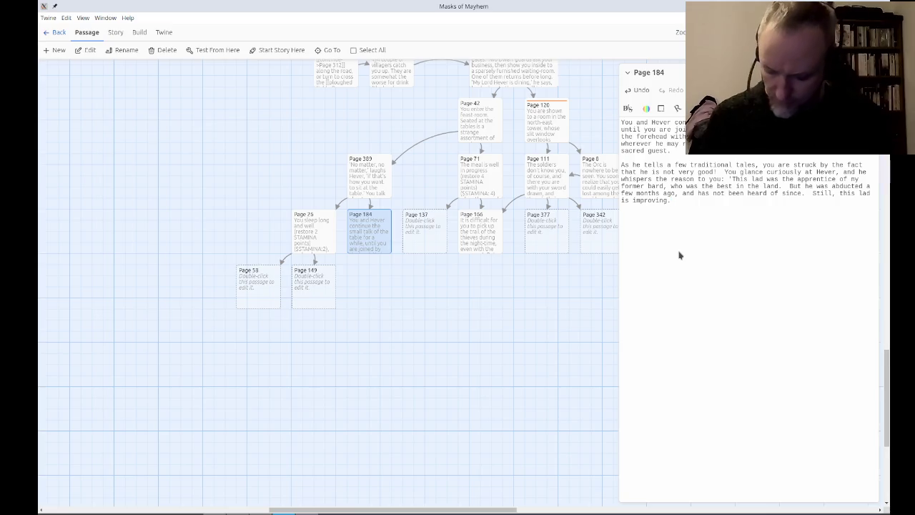
{"action": "key", "text": "BackSpace"}
{"action": "type", "text": ": he "}
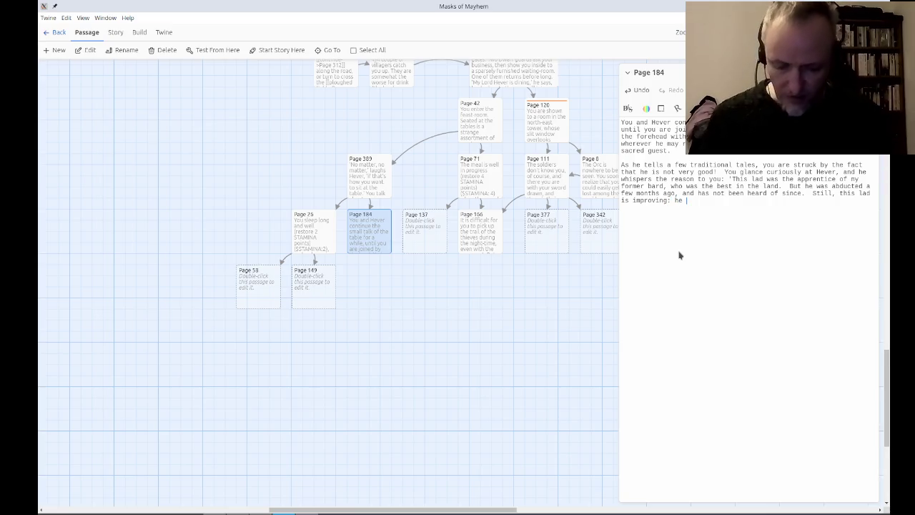
{"action": "type", "text": "is learning to w"}
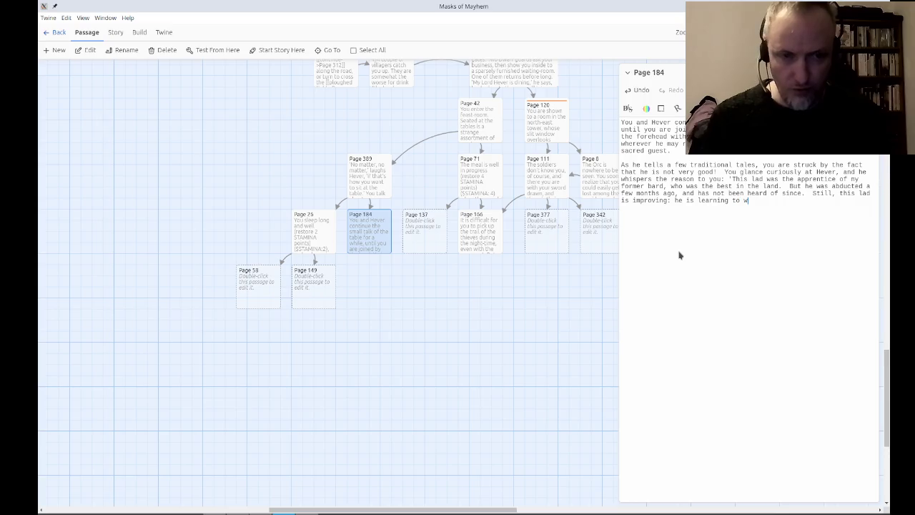
{"action": "type", "text": "eave s song"}
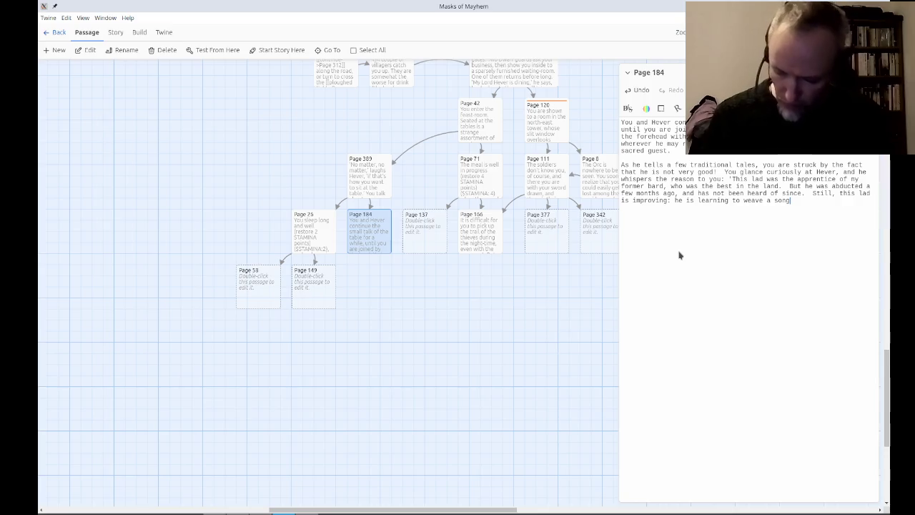
{"action": "type", "text": " ar"}
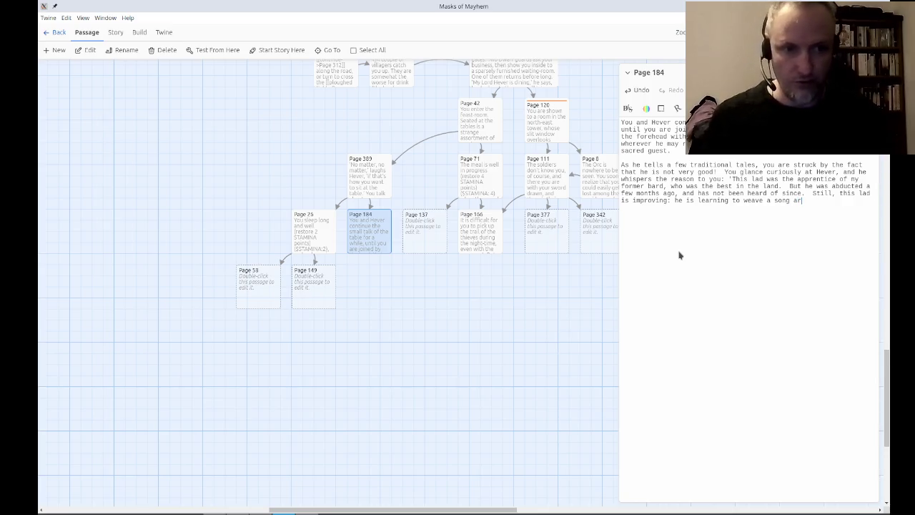
{"action": "type", "text": "ound any talk"}
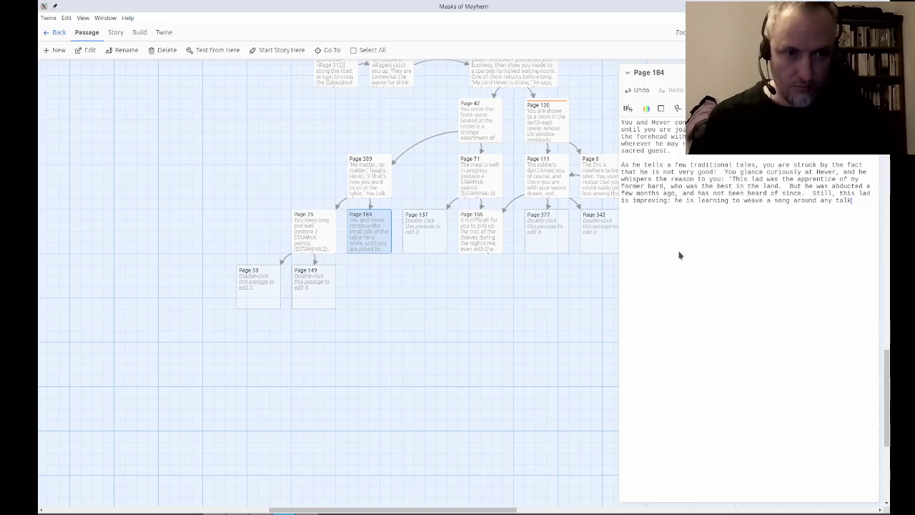
{"action": "key", "text": "BackSpace"}
{"action": "type", "text": "e you wan"}
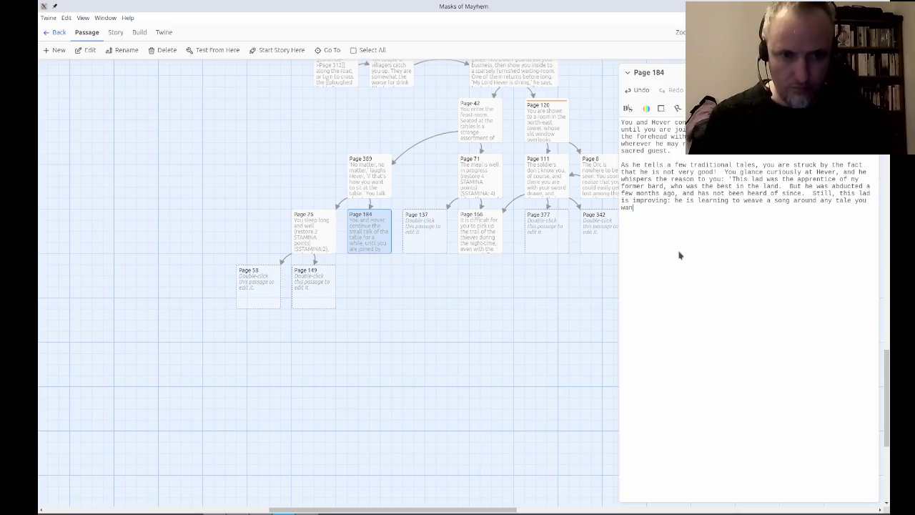
{"action": "type", "text": "t him to.This"}
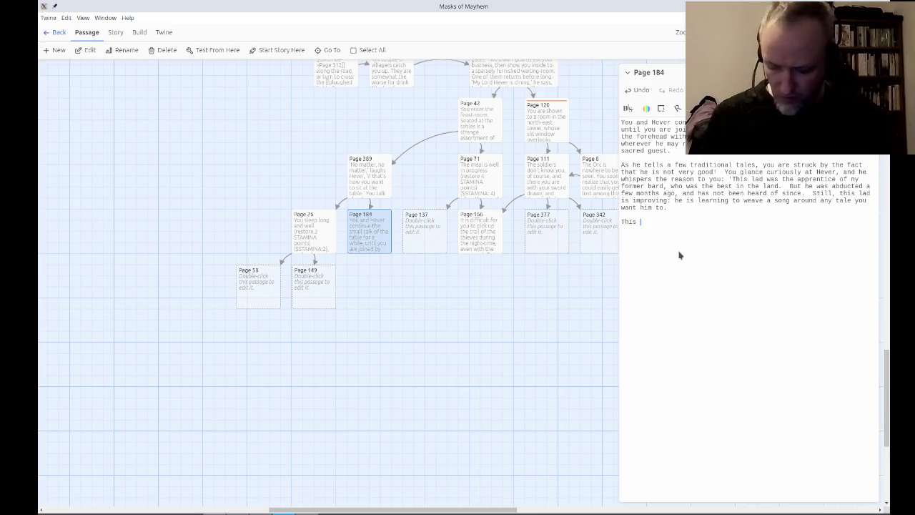
{"action": "type", "text": "of course, "}
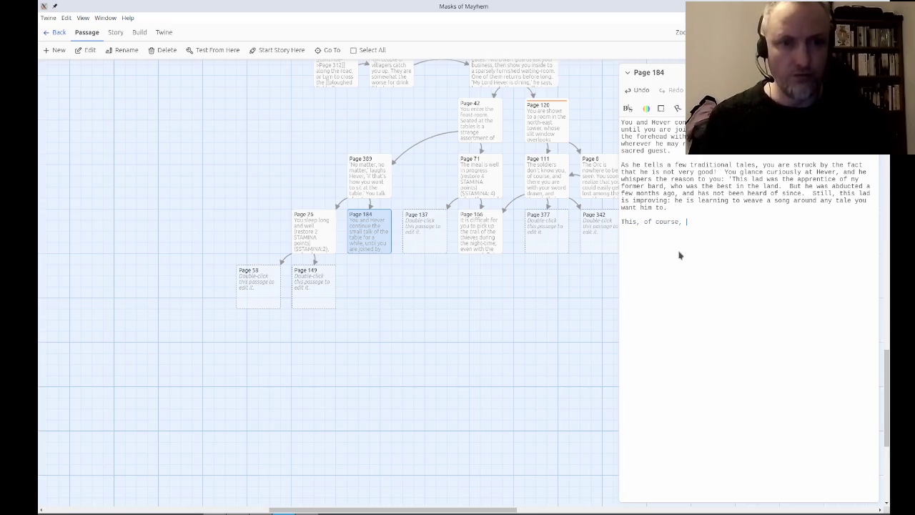
{"action": "type", "text": "is the "}
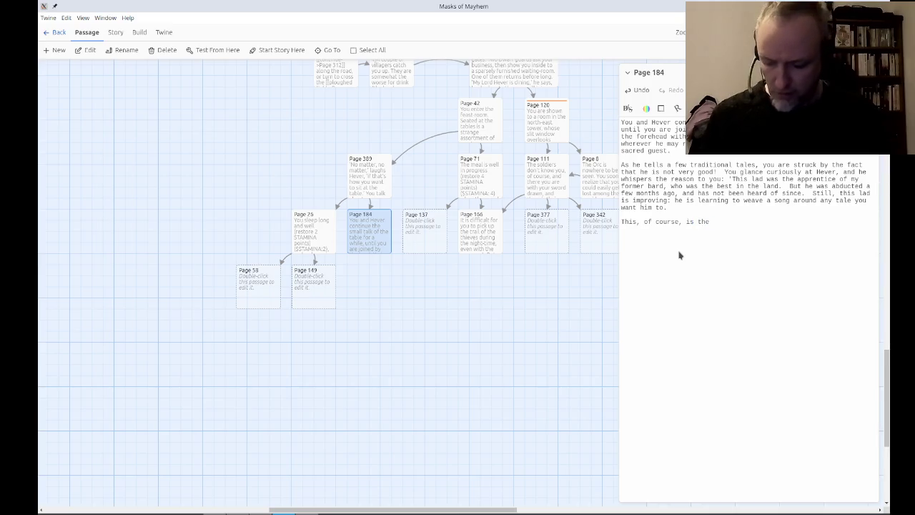
{"action": "type", "text": "tradio"}
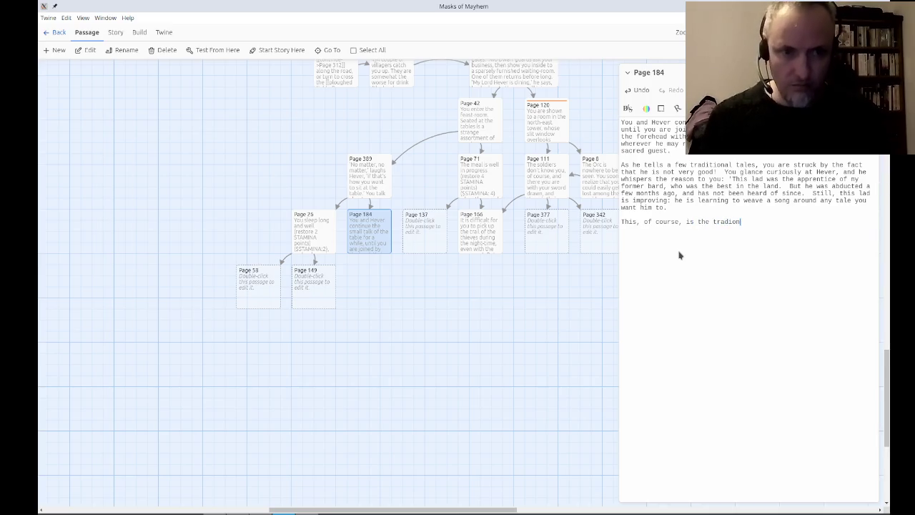
Add that as Hever's guest you may ask the bard to sing, and refusing is impolite.
{"action": "key", "text": "BackSpace"}
{"action": "type", "text": "tional "}
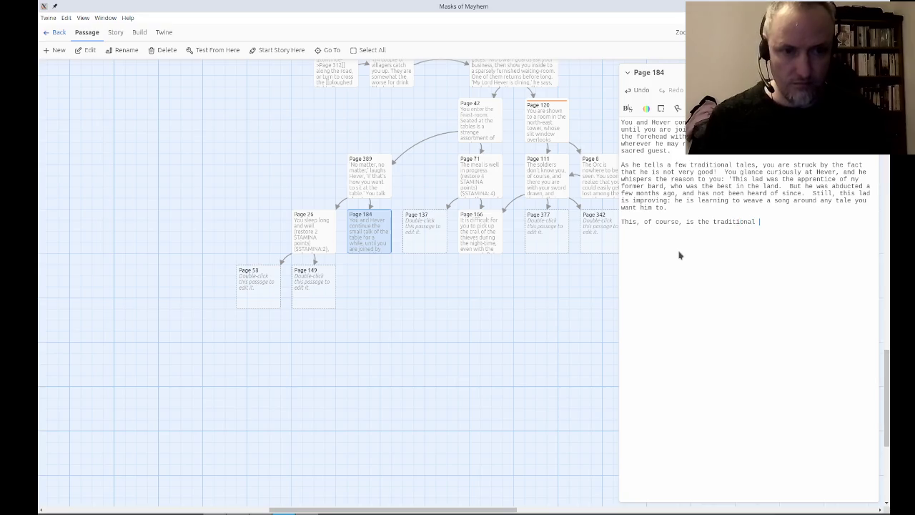
{"action": "type", "text": "bardic skill.  As his"}
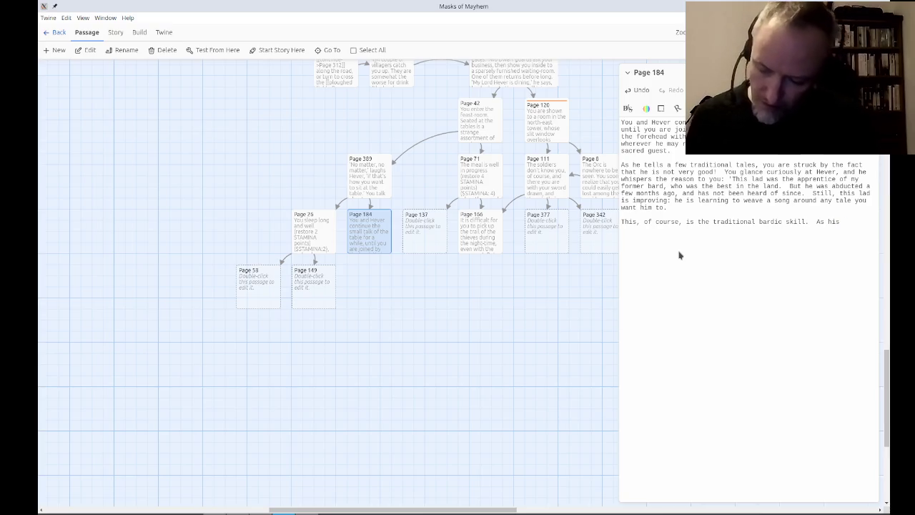
{"action": "type", "text": "guest, Hever tells you, "}
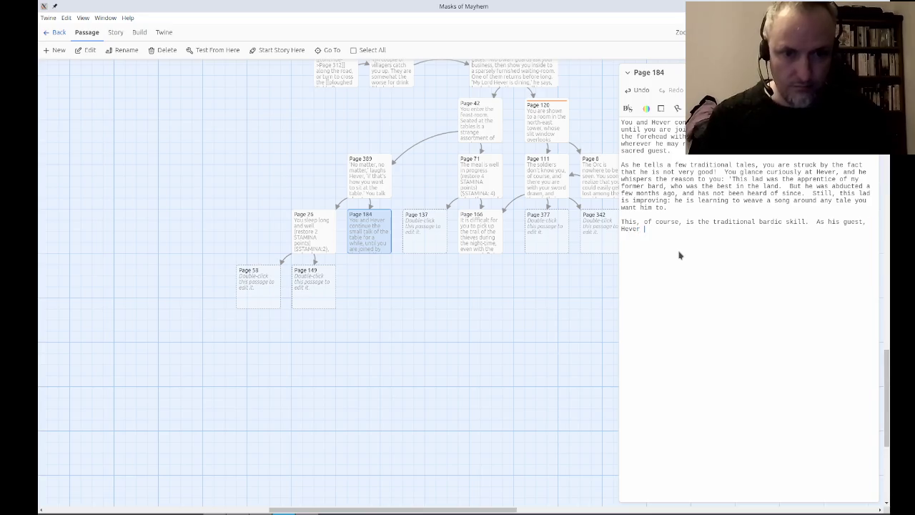
{"action": "type", "text": "you can ask the bard to sing someth"}
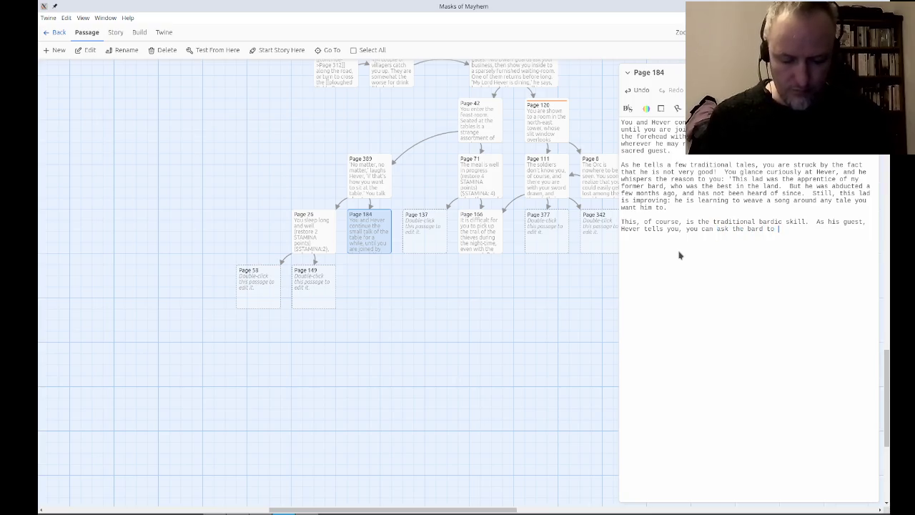
{"action": "type", "text": "ing."}
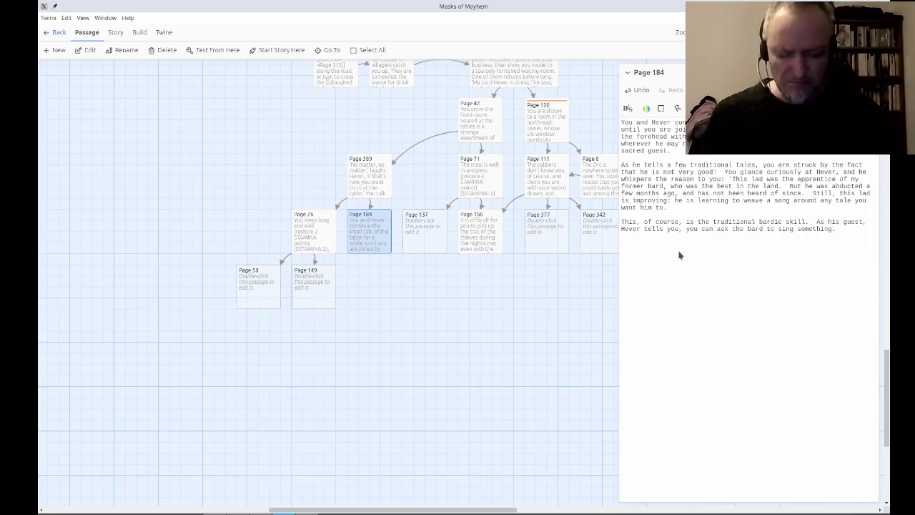
{"action": "key", "text": "alt+Tab"}
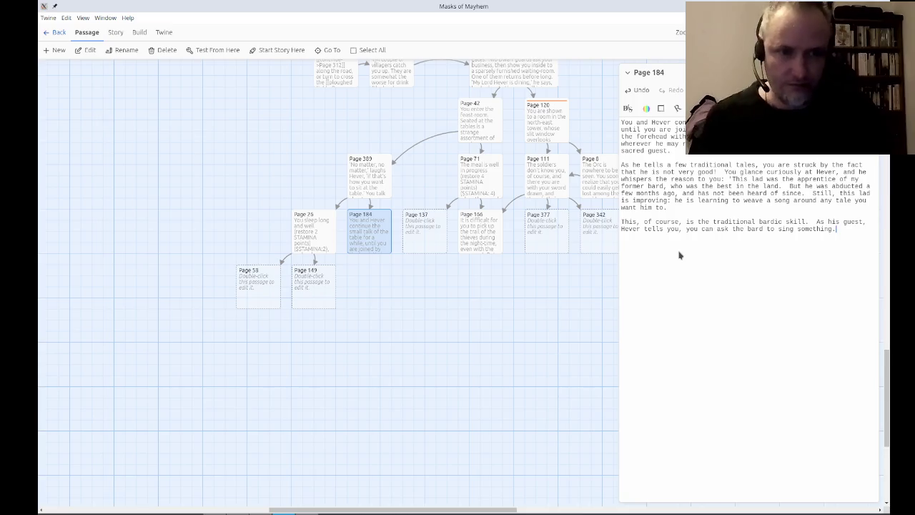
{"action": "type", "text": "  It would"}
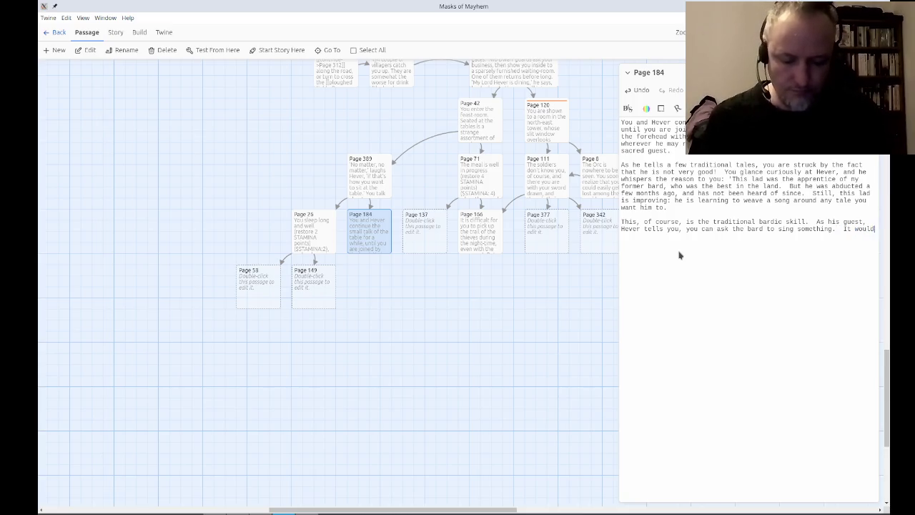
{"action": "type", "text": " be impolo"}
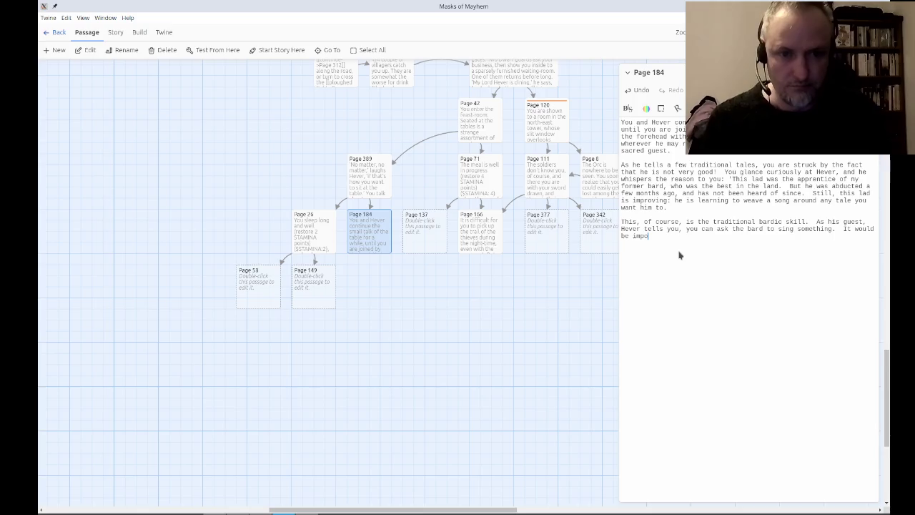
{"action": "key", "text": "BackSpace"}
{"action": "type", "text": "ite to tur"}
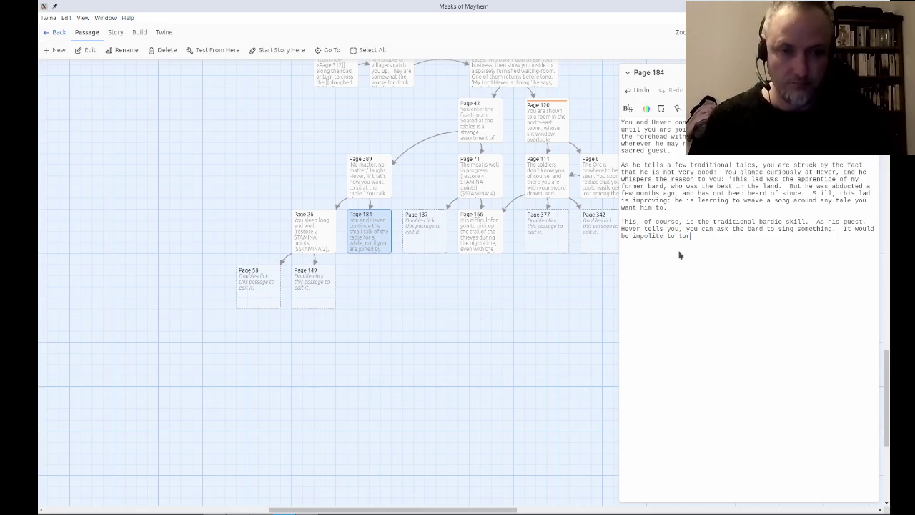
{"action": "type", "text": "n down the invitation."}
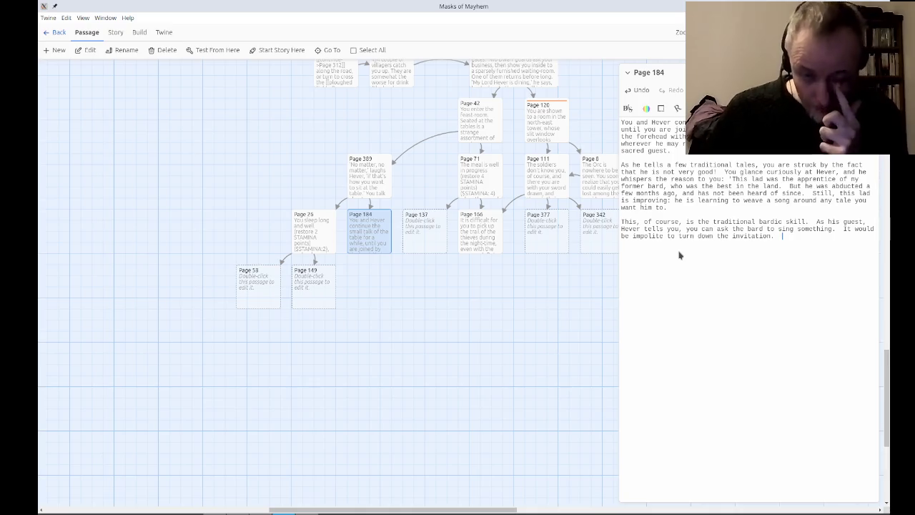
Offer the Pyke and the Firefox song or one about your visit, linking Pages 296 and 232.
{"action": "type", "text": "W"}
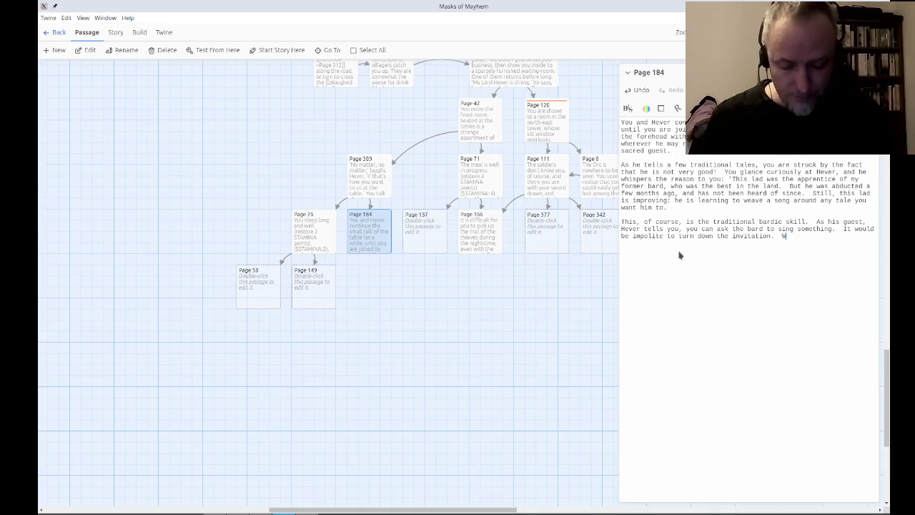
{"action": "type", "text": "ill you ask him t"}
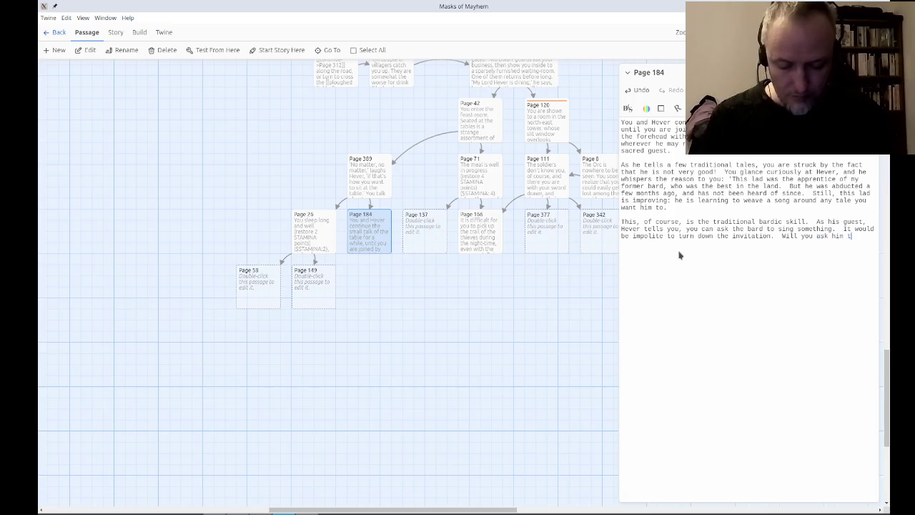
{"action": "type", "text": "o sing about the ol"}
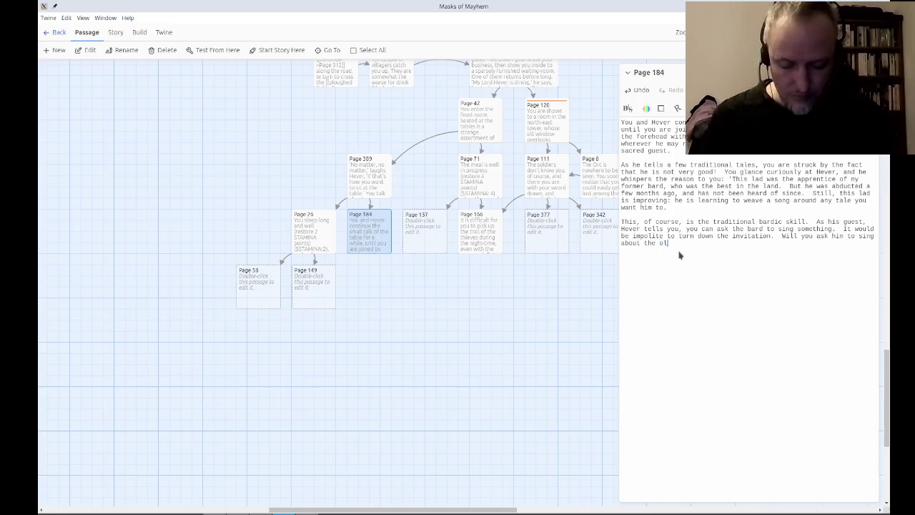
{"action": "type", "text": "d story of Py"}
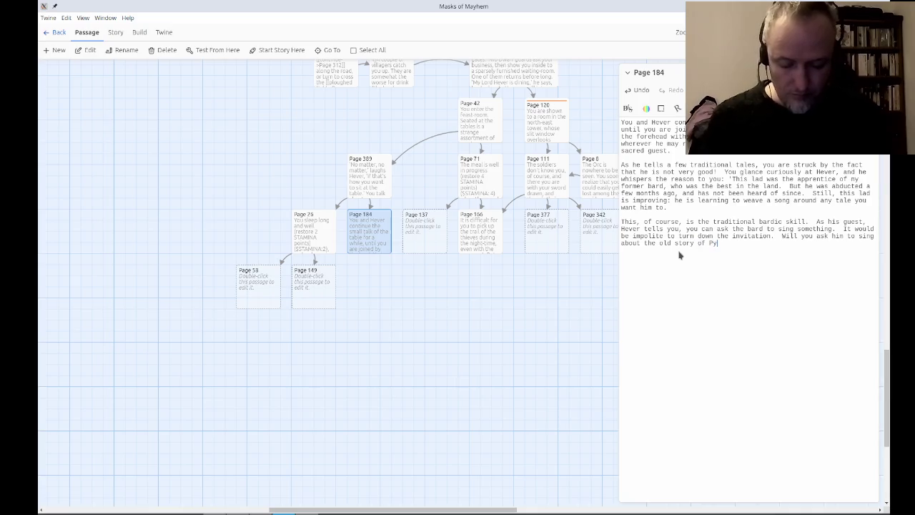
{"action": "type", "text": "ke and the Fi"}
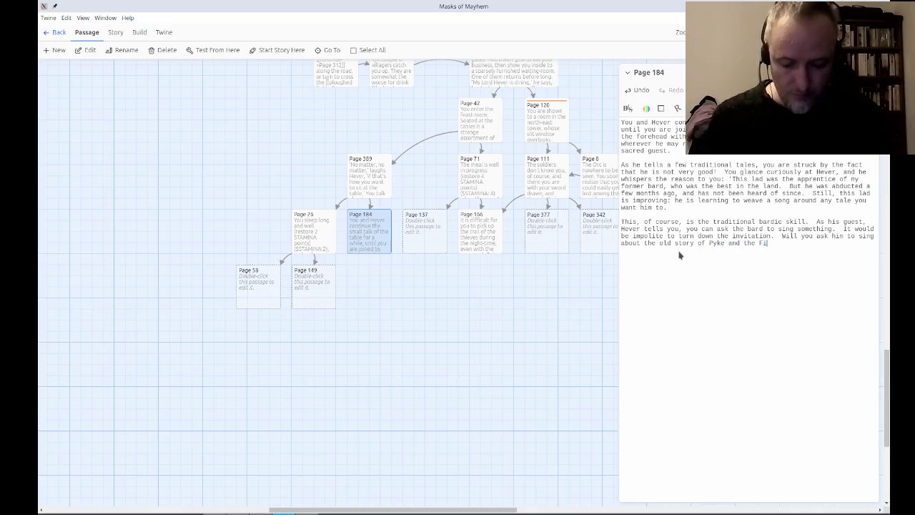
{"action": "type", "text": "refox, "}
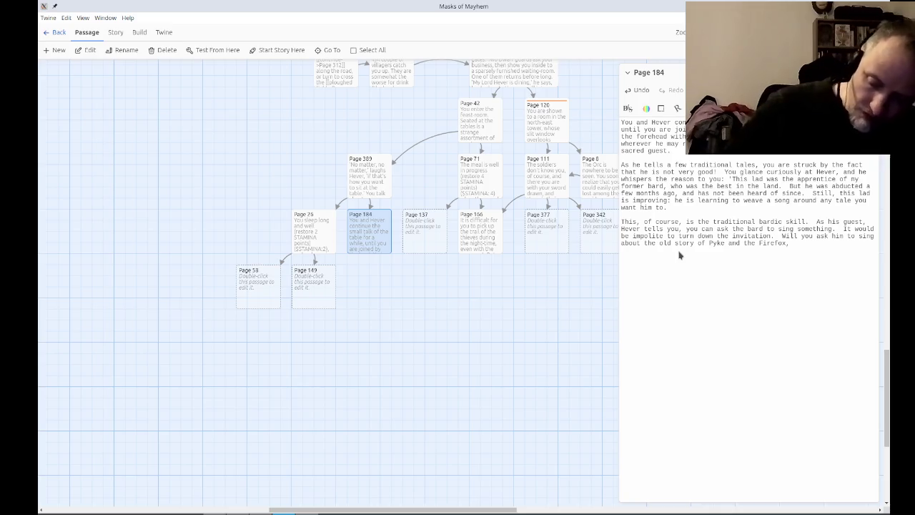
{"action": "type", "text": "or to "}
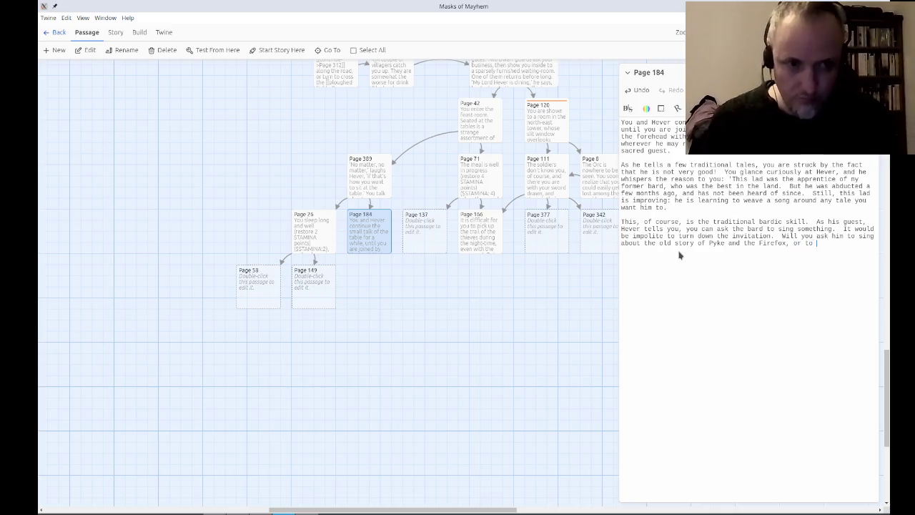
{"action": "type", "text": "make up a song about uo"}
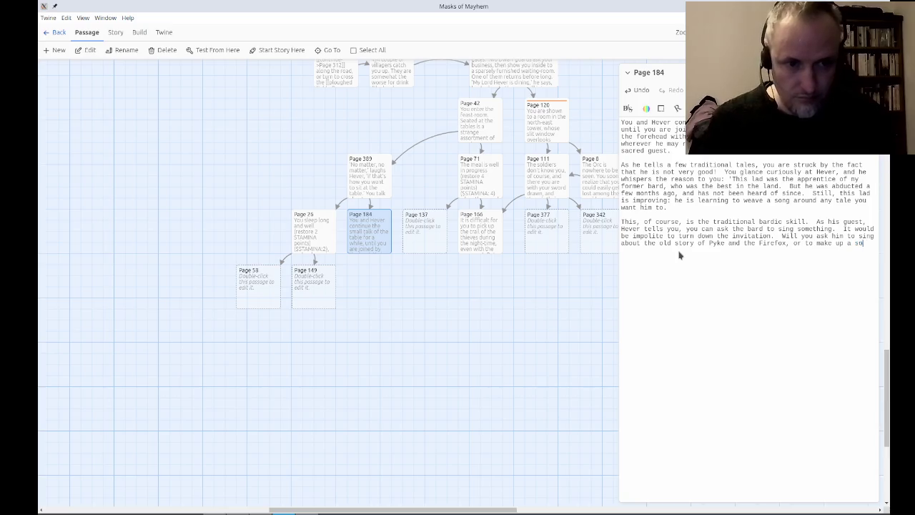
{"action": "key", "text": "BackSpace"}
{"action": "key", "text": "BackSpace"}
{"action": "type", "text": "your own"}
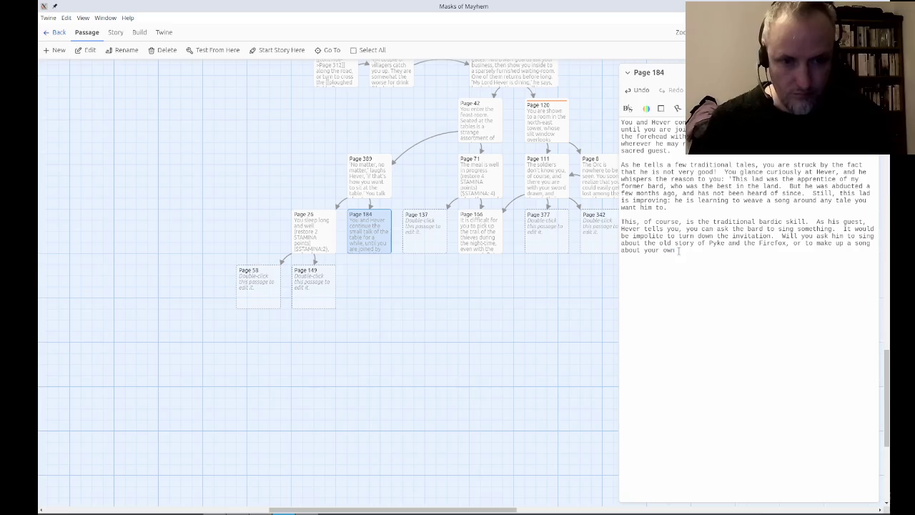
{"action": "type", "text": "visit to F"}
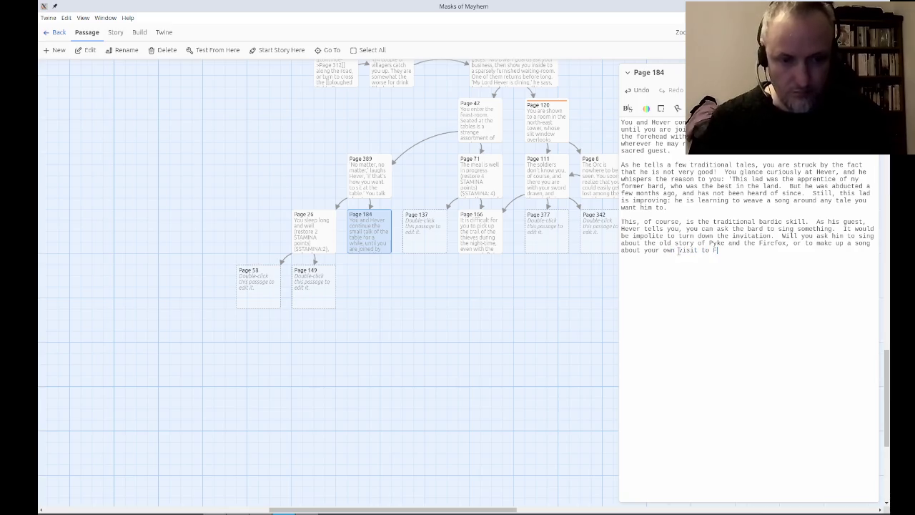
{"action": "type", "text": "allow Dale?"}
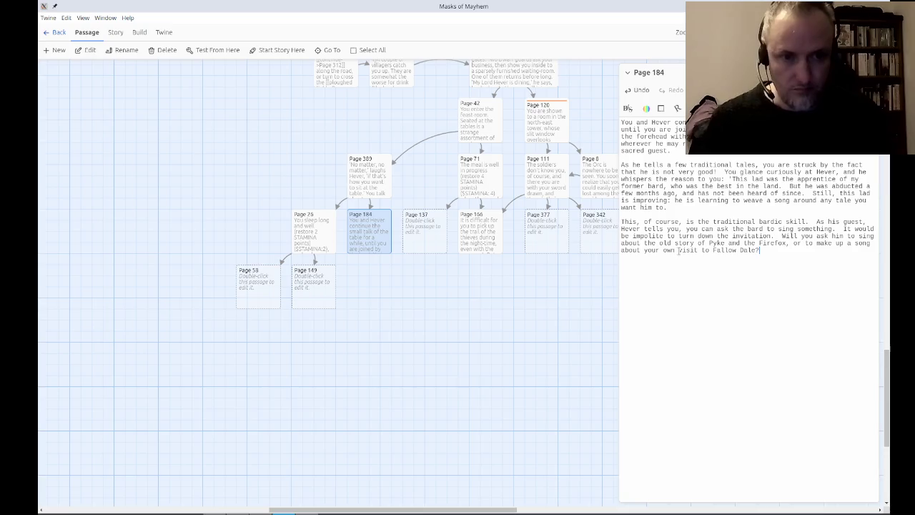
{"action": "type", "text": "[["}
{"action": "type", "text": "->Page "}
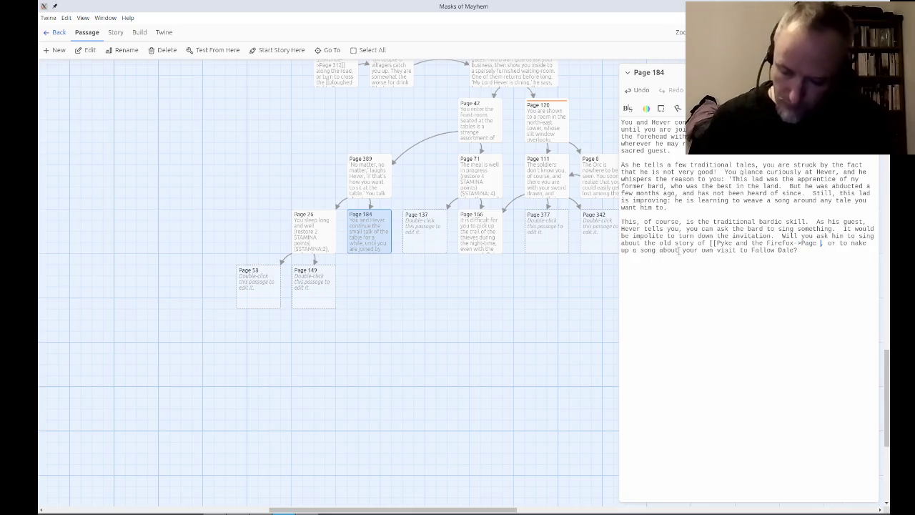
{"action": "type", "text": "296]]"}
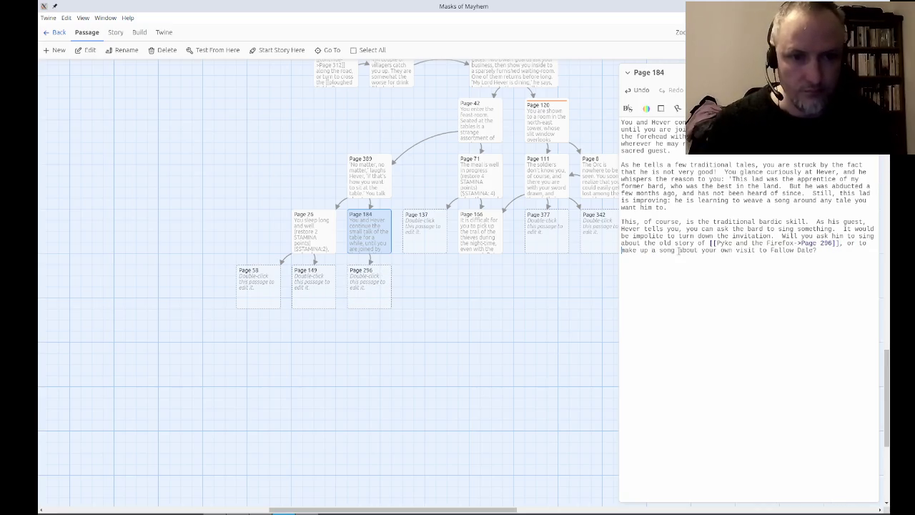
{"action": "type", "text": "[["}
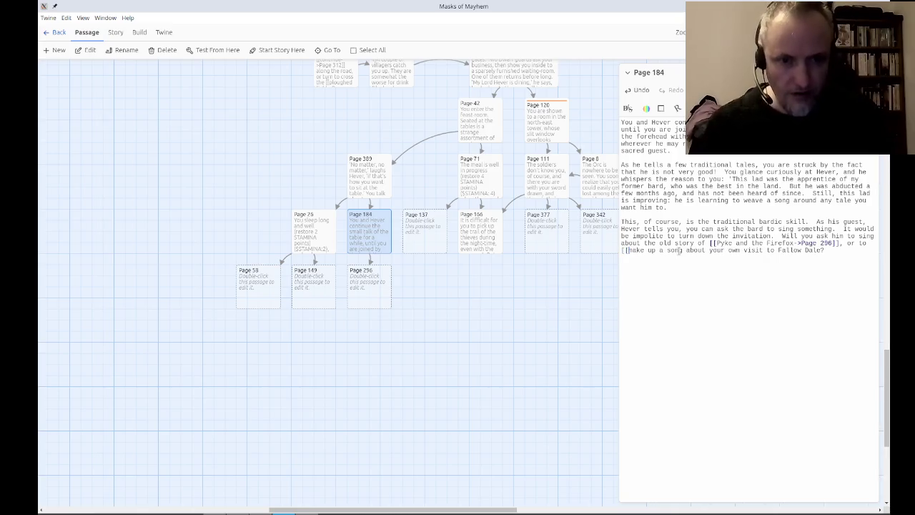
{"action": "type", "text": "->Page "}
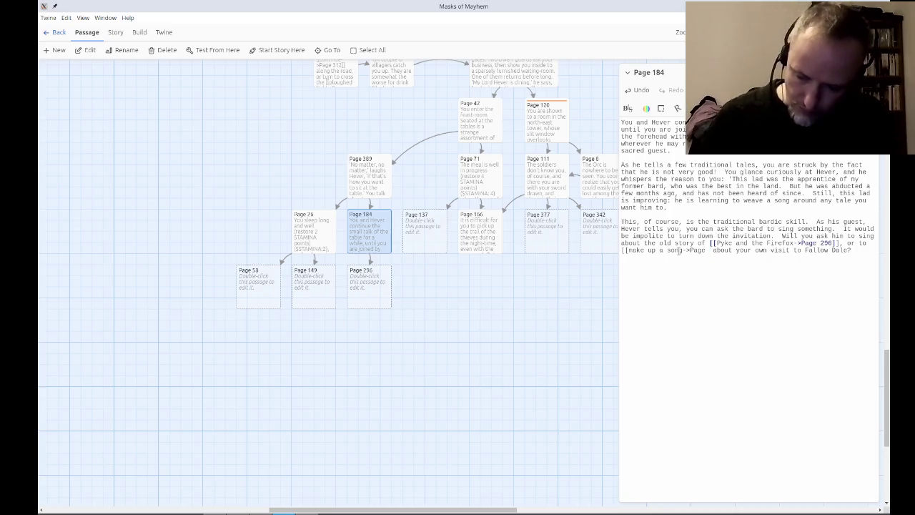
{"action": "type", "text": "232]]"}
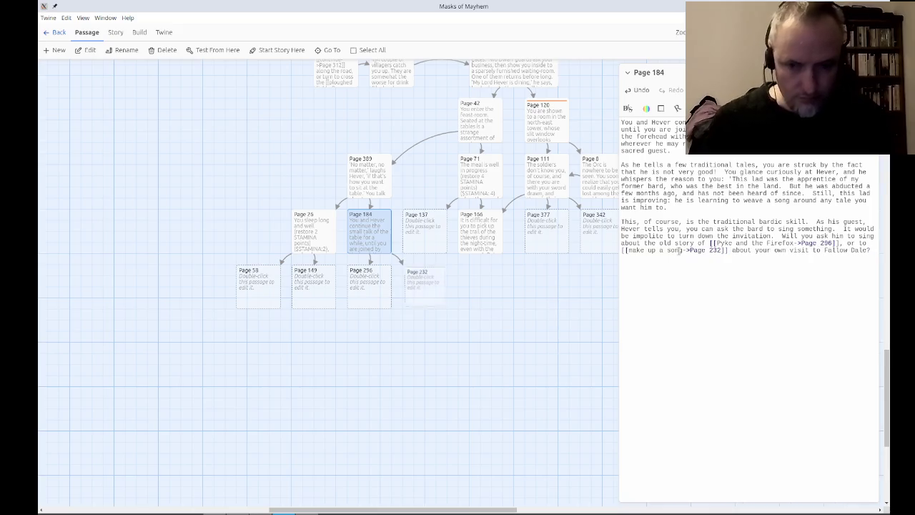
Close the Page 184 passage editor, leaving Pages 296 and 232 on the map.
{"action": "key", "text": "Escape"}
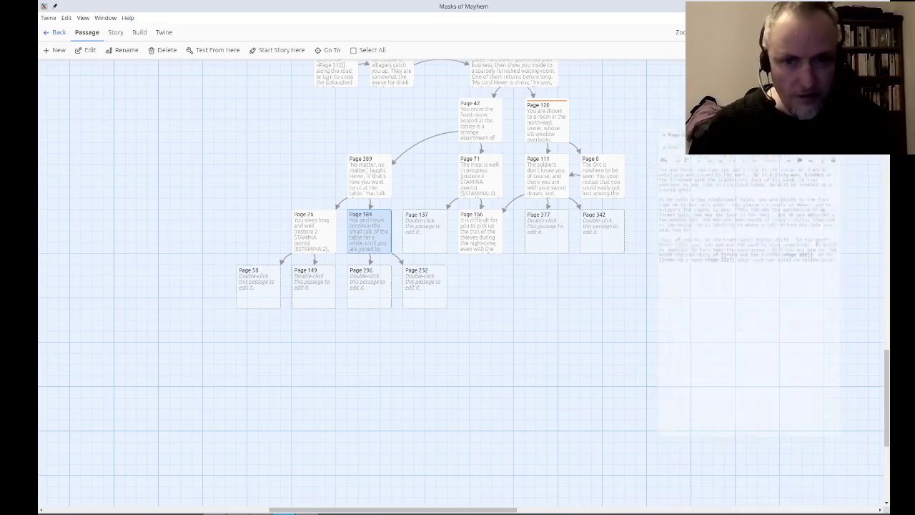
Move Pages 58, 149, 296 and 232 together further left on the story map.
{"action": "mouse_move", "coordinate": [531, 347]}
{"action": "left_mouse_down"}
{"action": "mouse_move", "coordinate": [443, 343]}
{"action": "mouse_move", "coordinate": [210, 299]}
{"action": "left_mouse_up"}
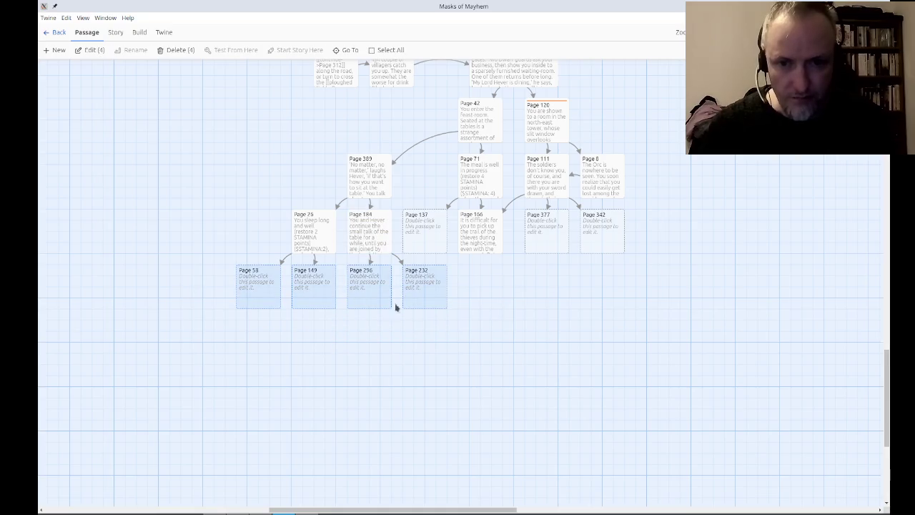
{"action": "left_click_drag", "start_coordinate": [425, 307], "coordinate": [369, 307]}
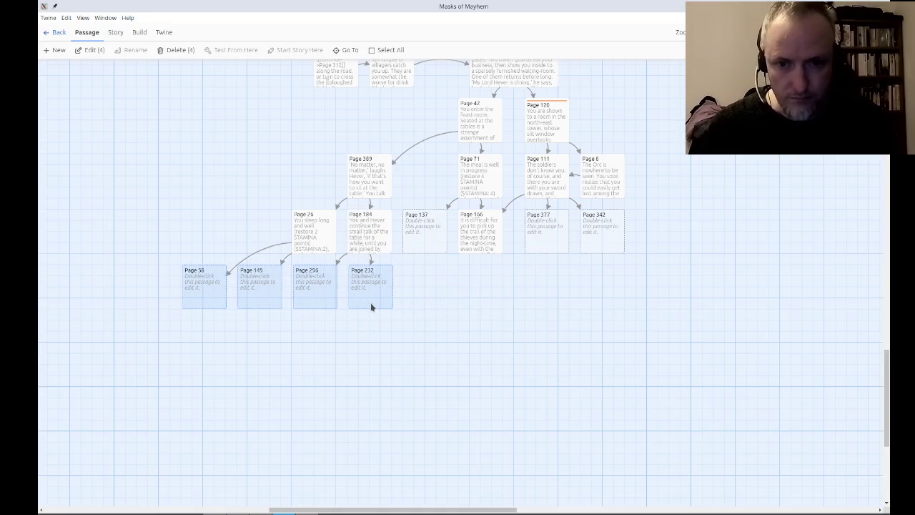
{"action": "left_click", "coordinate": [392, 360]}
Shift Page 26 further left, then open Page 137 for editing.
{"action": "left_click_drag", "start_coordinate": [323, 243], "coordinate": [264, 242]}
{"action": "left_click", "coordinate": [318, 367]}
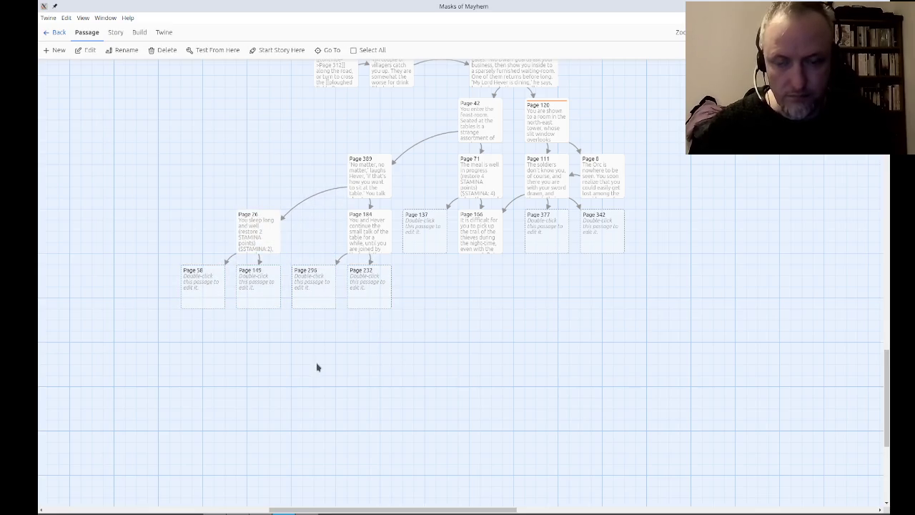
{"action": "scroll", "coordinate": [436, 407], "scroll_direction": "up", "scroll_amount": 3}
{"action": "scroll", "coordinate": [436, 408], "scroll_direction": "right", "scroll_amount": 2}
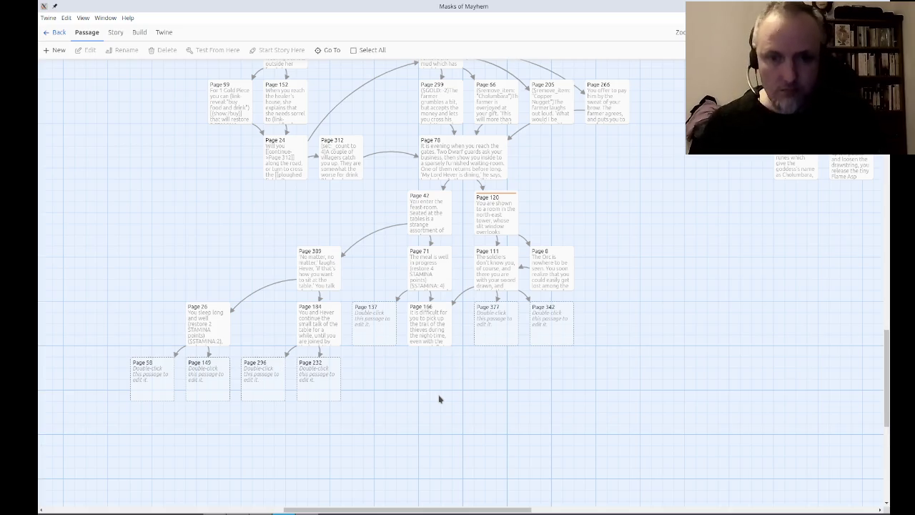
{"action": "double_click", "coordinate": [379, 313]}
Write Page 137: Hever arrives, mentions a courtyard search-party, and you pursue the thieves with the soldiers.
{"action": "type", "text": "Hever comes into"}
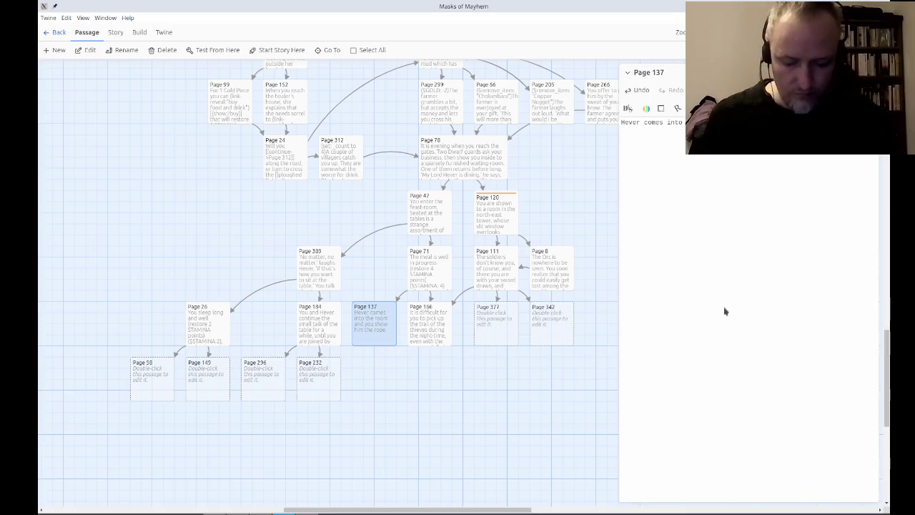
{"action": "type", "text": "a search-party of"}
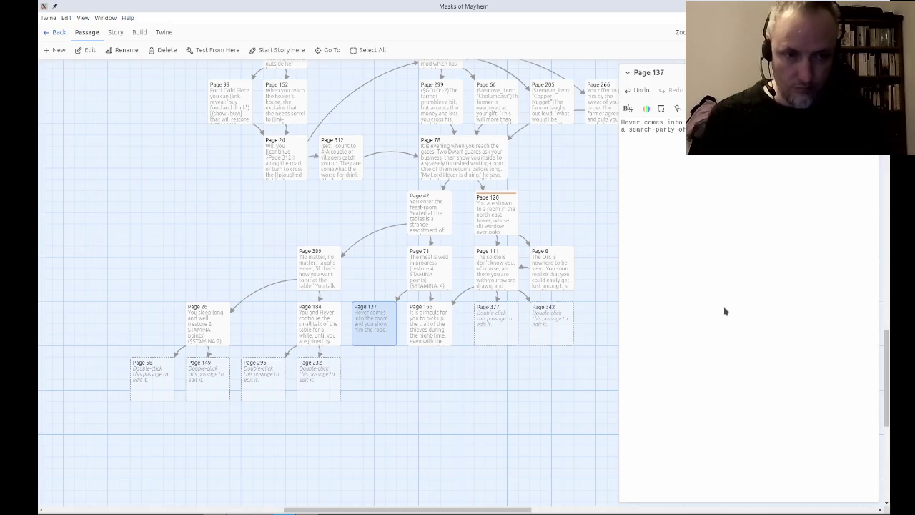
{"action": "type", "text": "cour"}
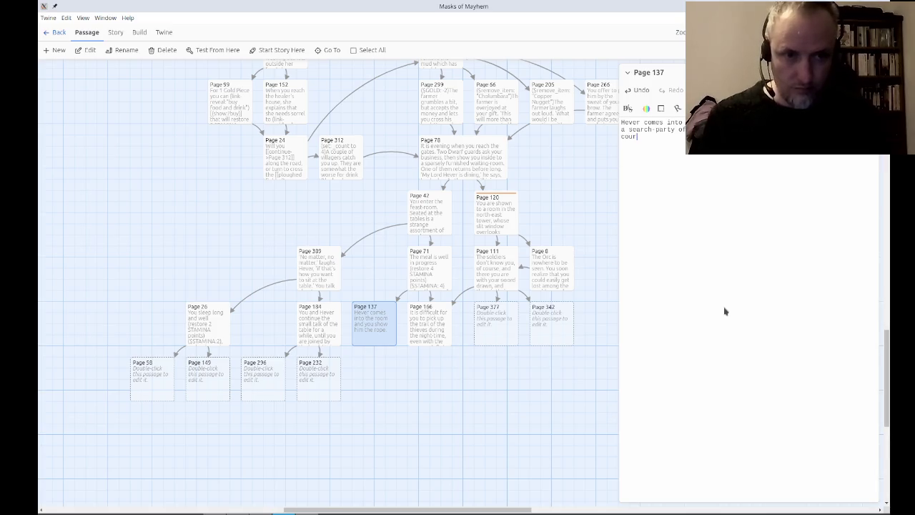
{"action": "type", "text": "tyard.  'I kn"}
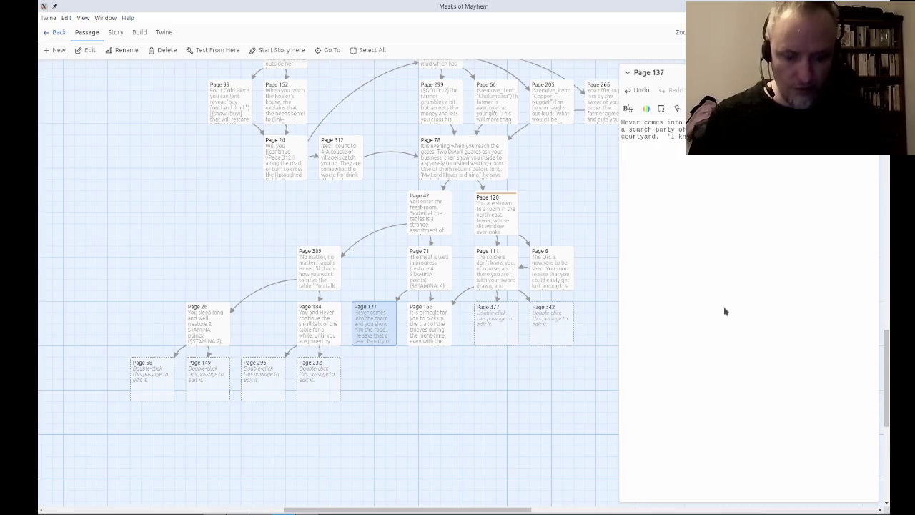
{"action": "type", "text": "family,'"}
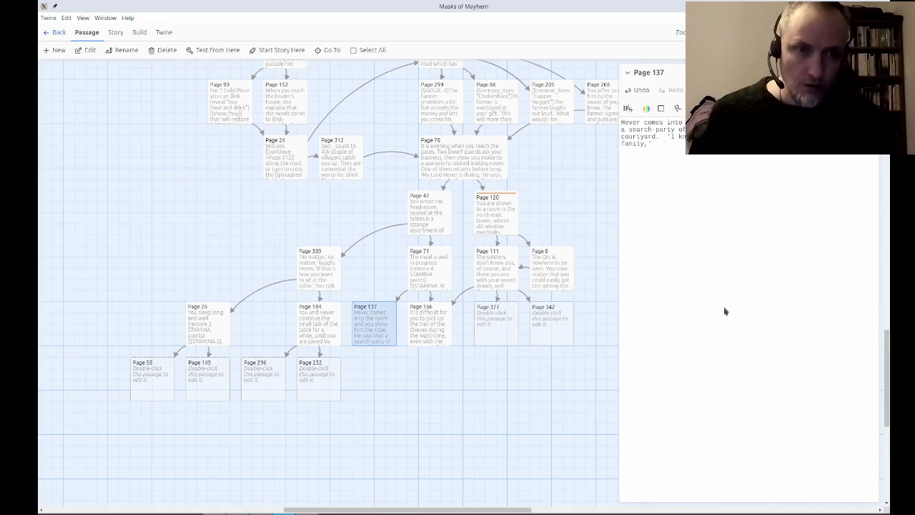
{"action": "key", "text": "ctrl+z"}
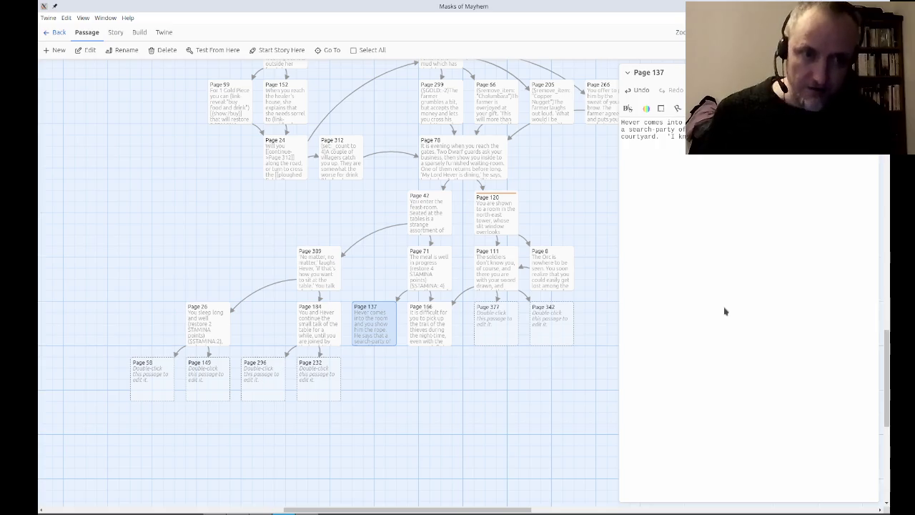
{"action": "type", "text": "he ad"}
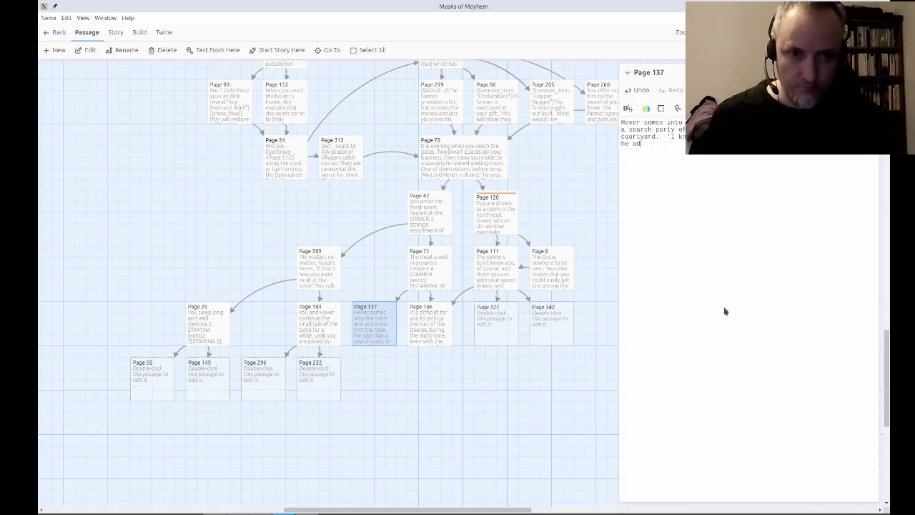
{"action": "type", "text": "ds.#'Ifor T"}
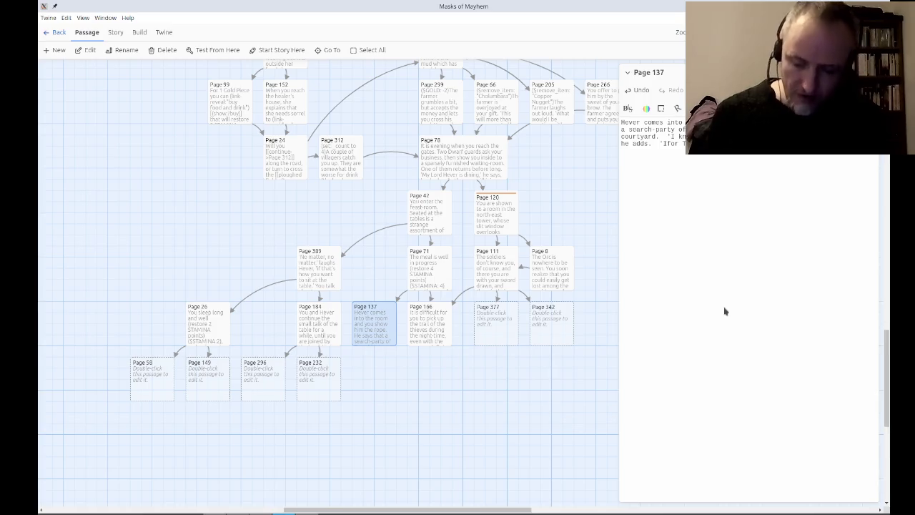
{"action": "type", "text": "mention"}
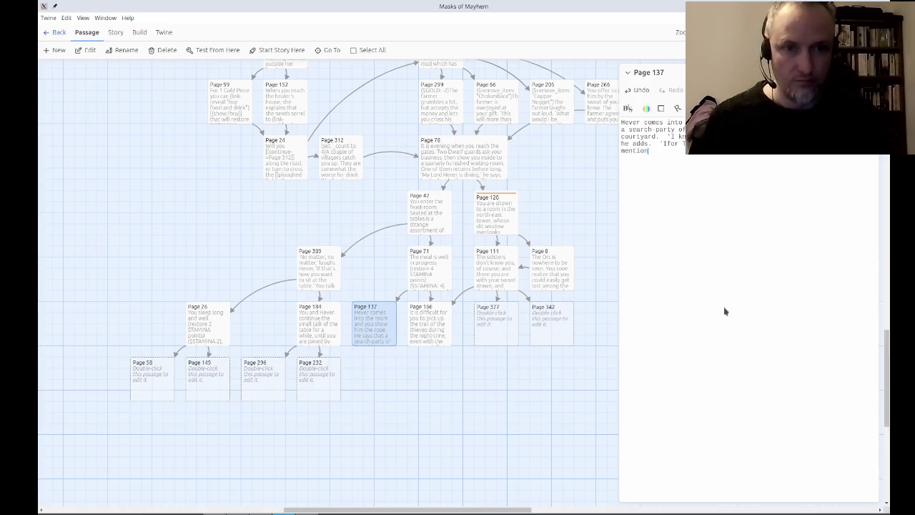
{"action": "type", "text": "ed the hel"}
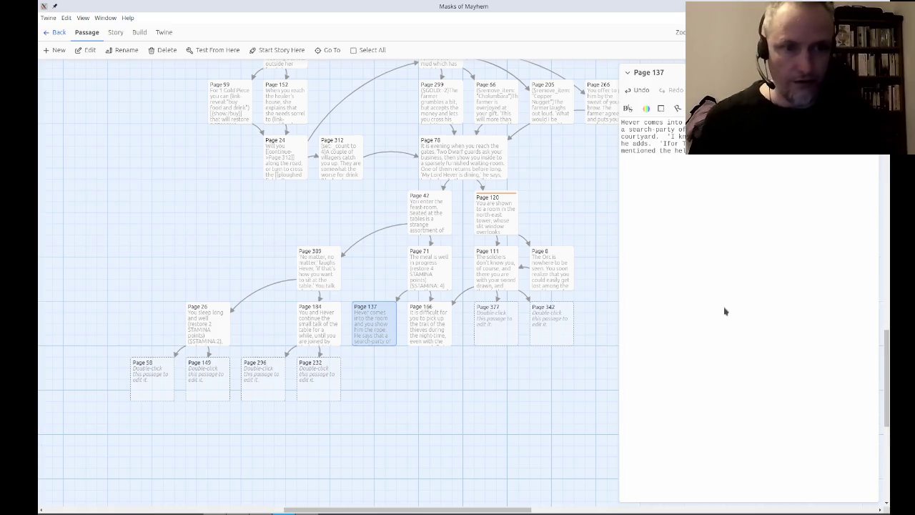
{"action": "type", "text": "the soldiers an"}
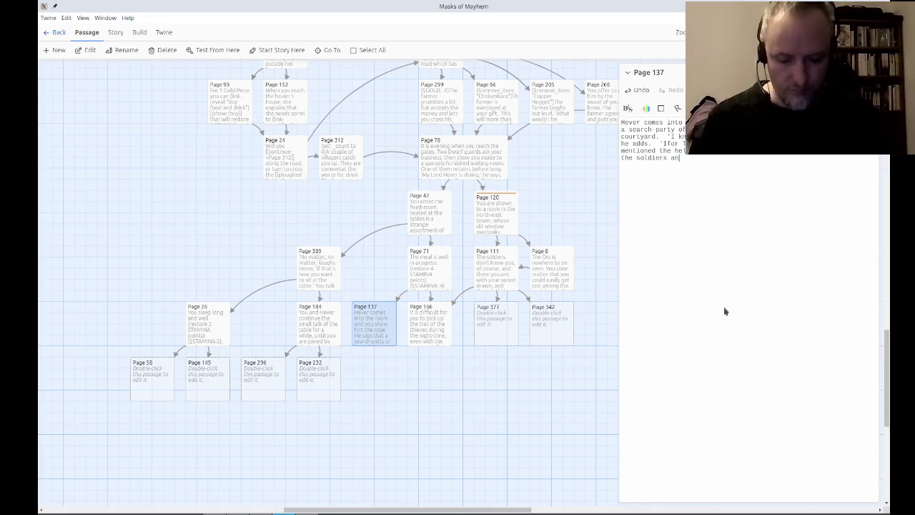
{"action": "type", "text": "d set out in "}
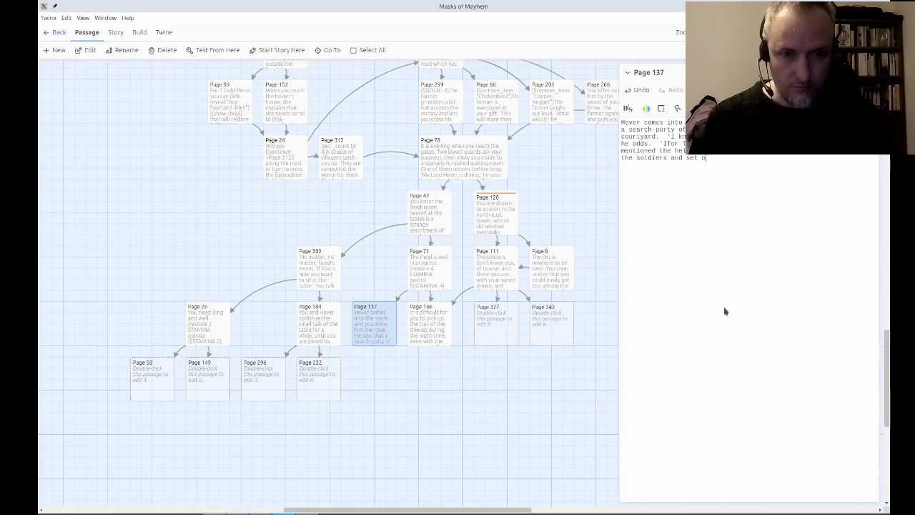
{"action": "type", "text": "purs"}
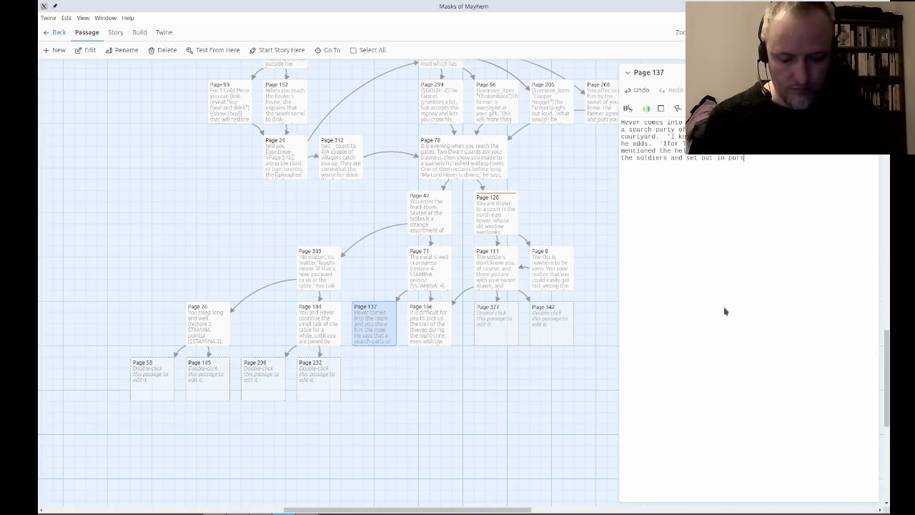
{"action": "type", "text": "uit of the thieves."}
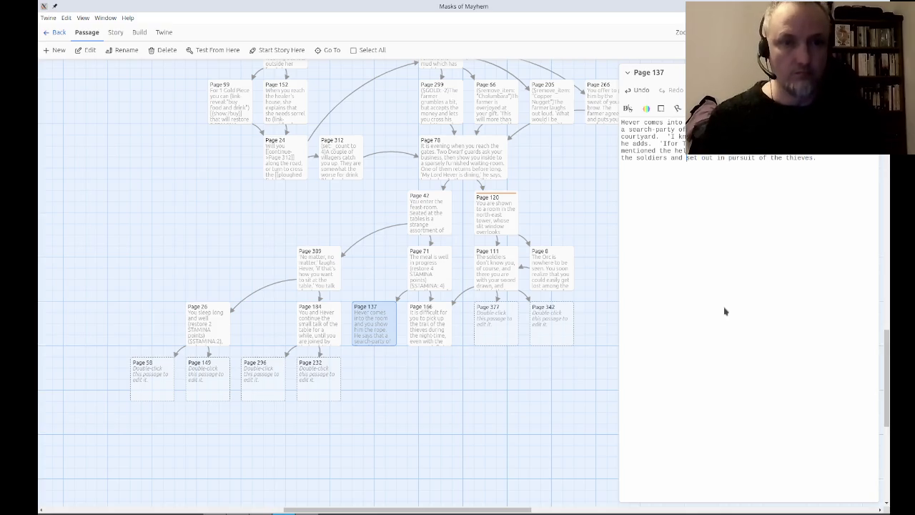
Turn 'join the soldiers' in Page 137 into a link to Page 166.
{"action": "key", "text": "Home"}
{"action": "type", "text": "[[join the soldiers"}
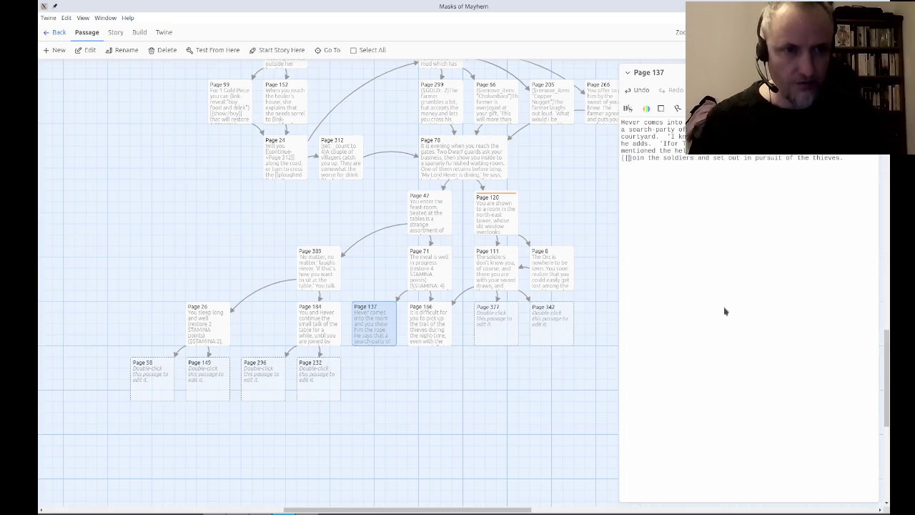
{"action": "type", "text": "->"}
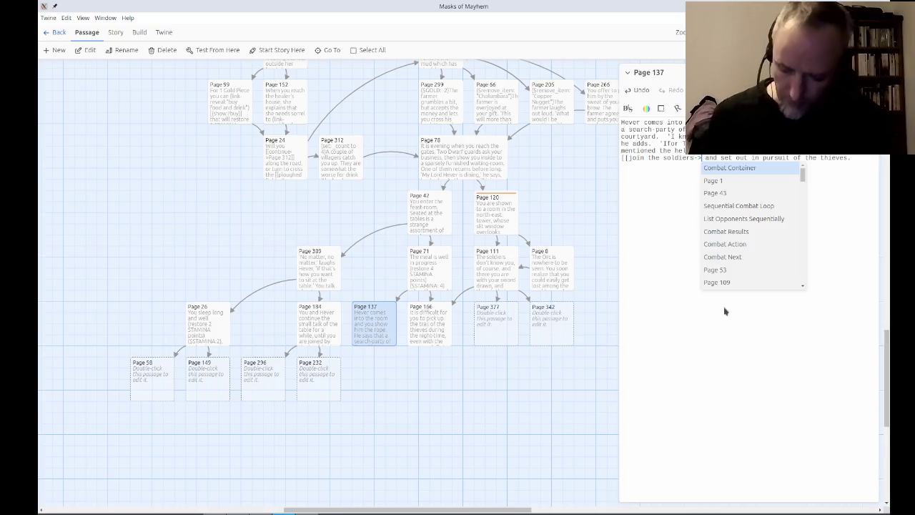
{"action": "type", "text": "Page 166]]"}
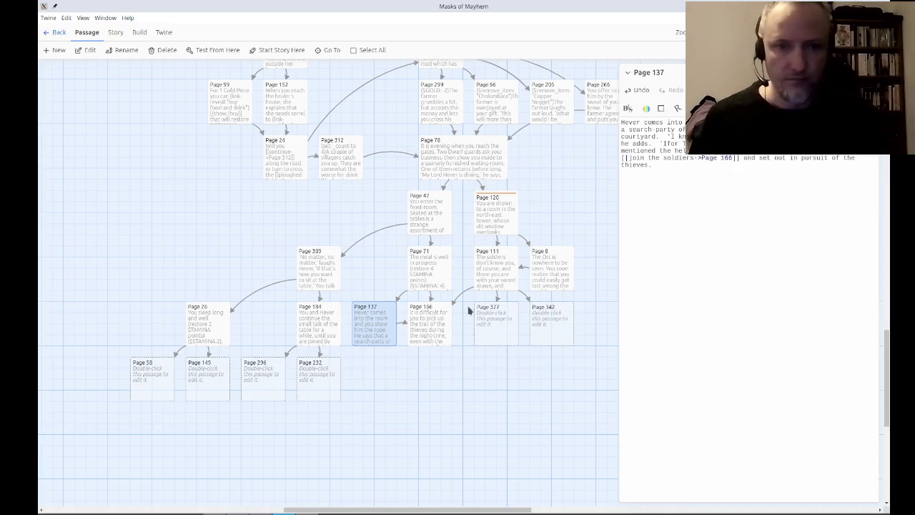
{"action": "left_click", "coordinate": [511, 315]}
Check Page 111, then write Page 377: wary guards, lose 3 STAMINA, link to Page 342.
{"action": "double_click", "coordinate": [502, 269]}
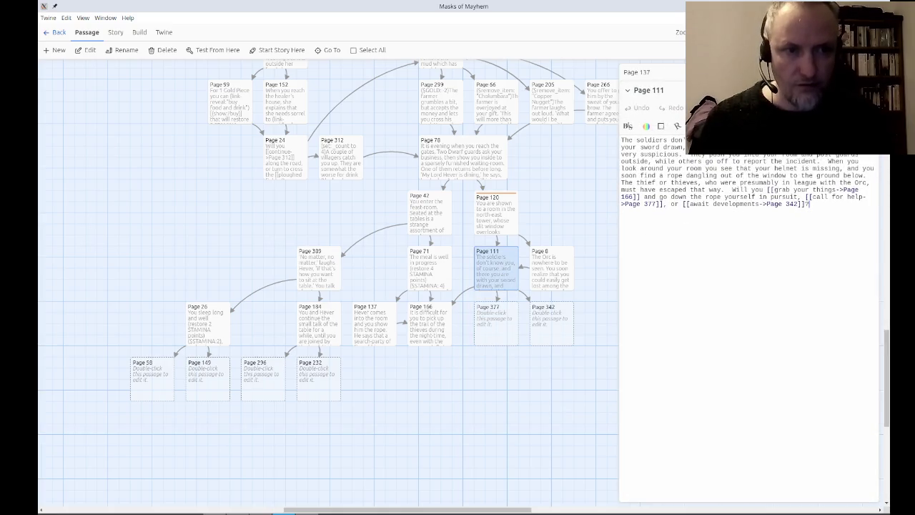
{"action": "double_click", "coordinate": [493, 325]}
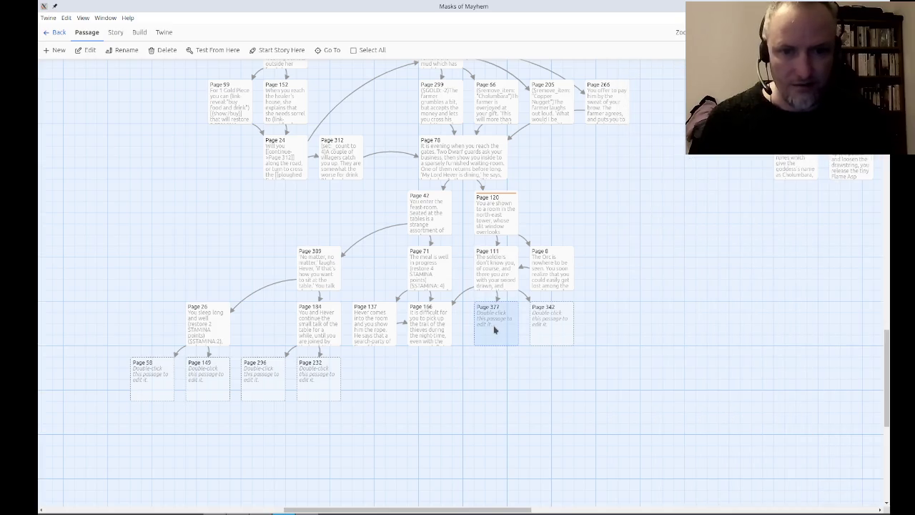
{"action": "type", "text": "The guards are still inclined to see anything you do as a trick"}
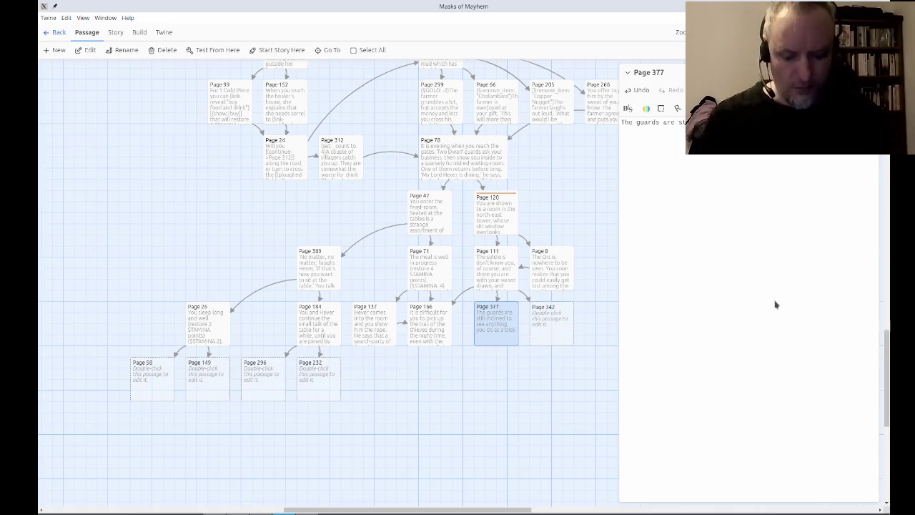
{"action": "type", "text": "."}
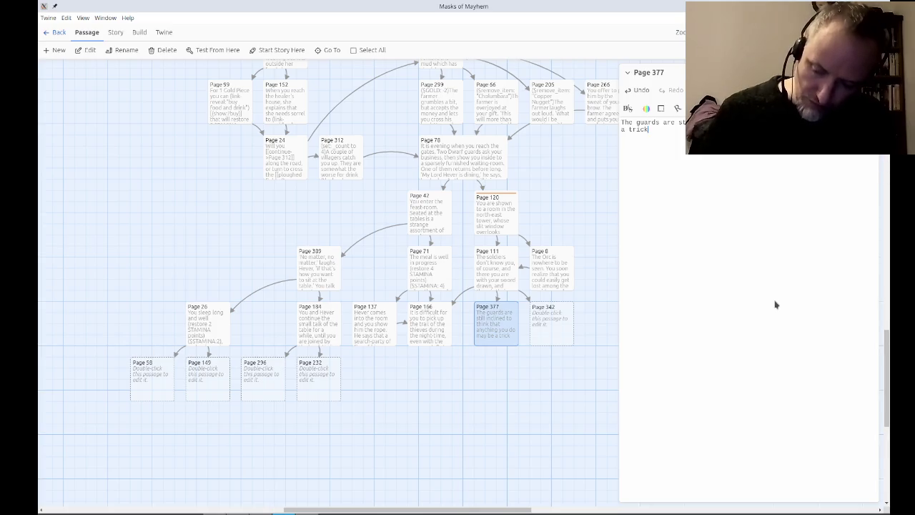
{"action": "type", "text": ", so they"}
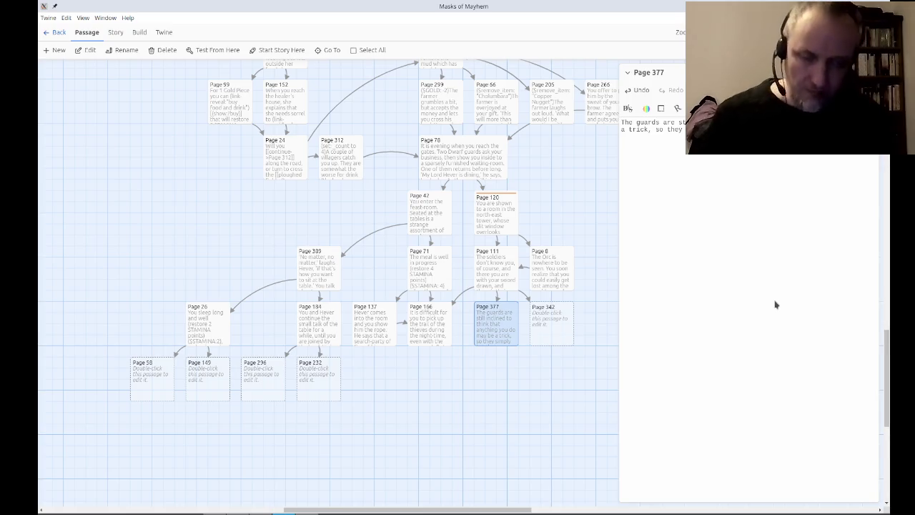
{"action": "type", "text": "Lose 3 STAMINA po"}
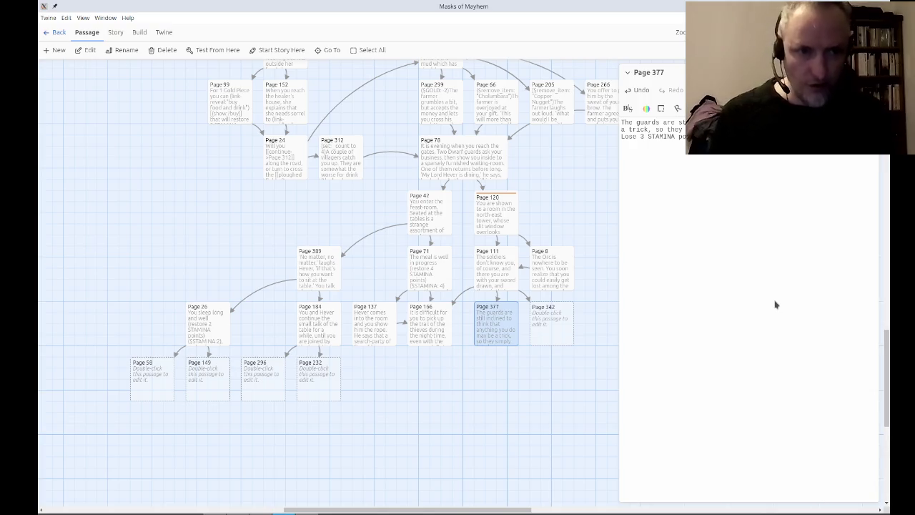
{"action": "type", "text": "again."}
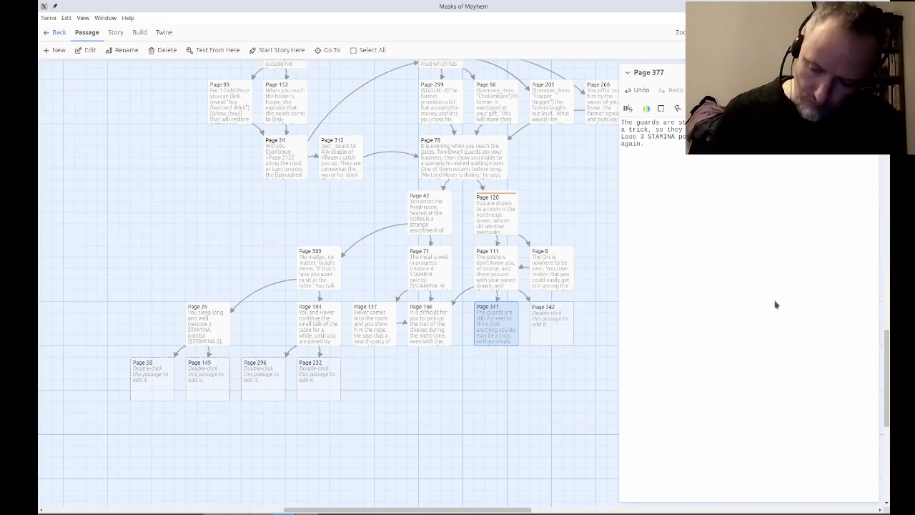
{"action": "type", "text": "342 "}
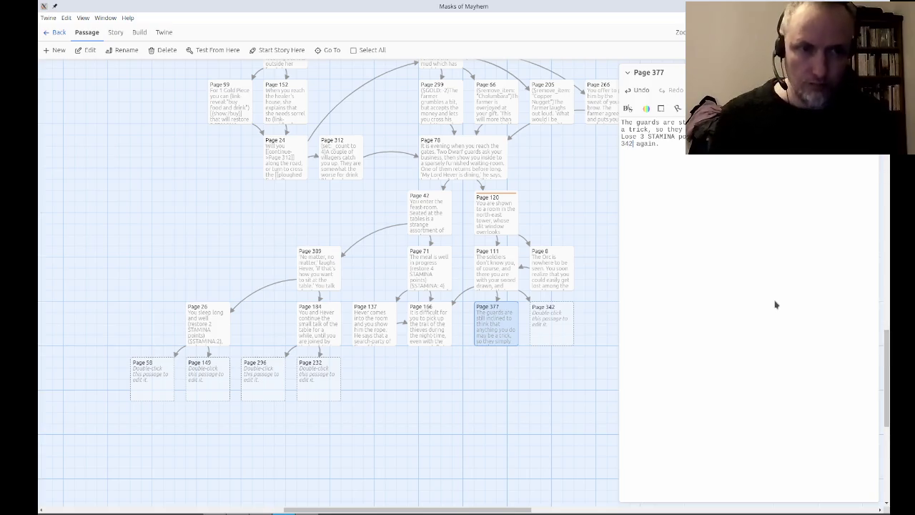
{"action": "type", "text": "]]"}
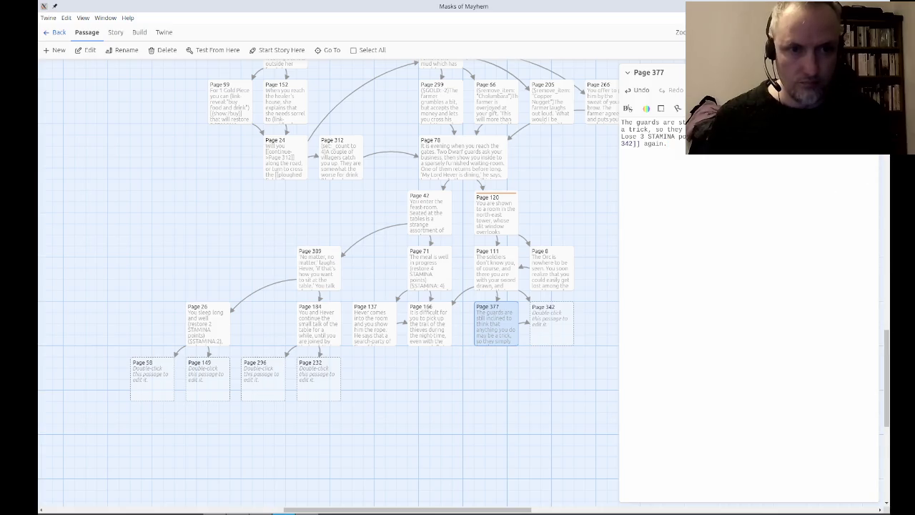
Move Page 166 down a row, put Page 377 right of Page 342, then open Page 342.
{"action": "left_click", "coordinate": [880, 72]}
{"action": "left_click", "coordinate": [561, 331]}
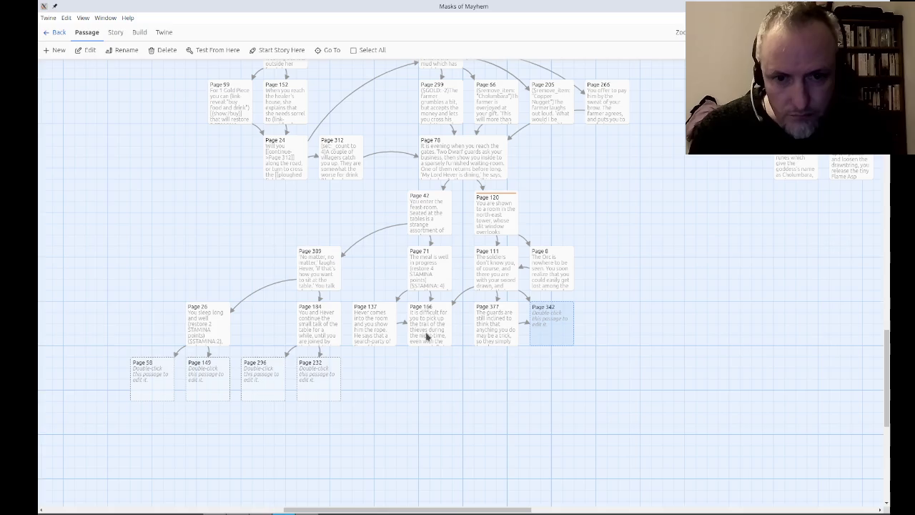
{"action": "mouse_move", "coordinate": [423, 335]}
{"action": "left_mouse_down"}
{"action": "mouse_move", "coordinate": [424, 389]}
{"action": "mouse_move", "coordinate": [425, 372]}
{"action": "mouse_move", "coordinate": [421, 379]}
{"action": "mouse_move", "coordinate": [429, 384]}
{"action": "left_mouse_up"}
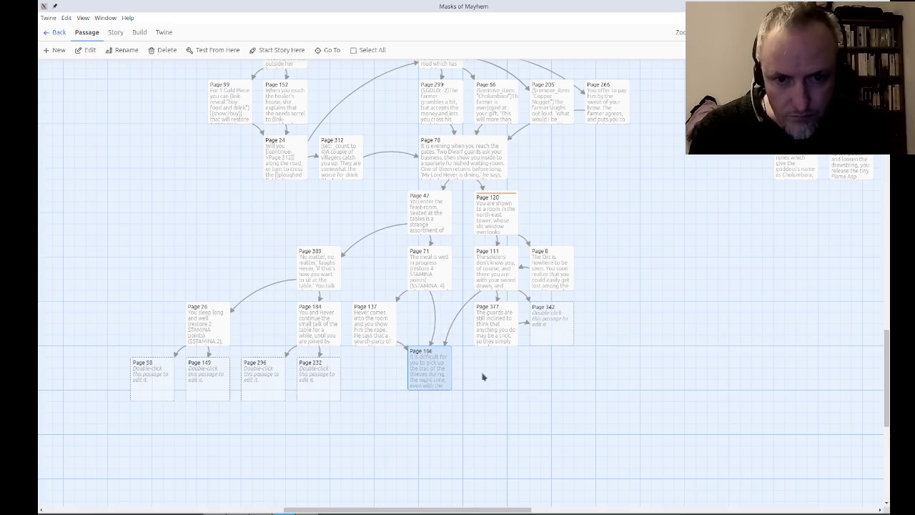
{"action": "left_click_drag", "start_coordinate": [506, 343], "coordinate": [611, 343]}
{"action": "mouse_move", "coordinate": [633, 386]}
{"action": "left_mouse_down"}
{"action": "mouse_move", "coordinate": [559, 344]}
{"action": "mouse_move", "coordinate": [560, 336]}
{"action": "mouse_move", "coordinate": [509, 338]}
{"action": "left_mouse_up"}
{"action": "left_click", "coordinate": [498, 349]}
{"action": "double_click", "coordinate": [482, 322]}
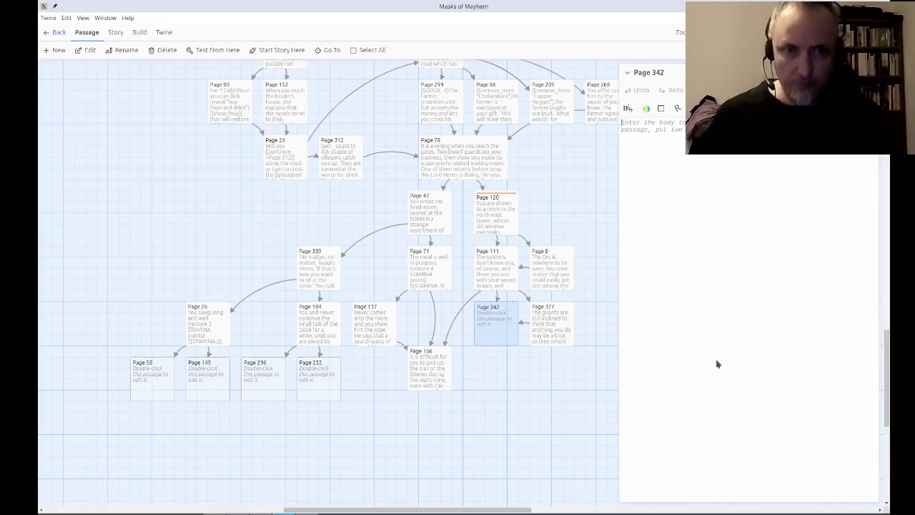
Write the Page 342 opening, where Hever arrives and you describe the mission.
{"action": "type", "text": "Before long"}
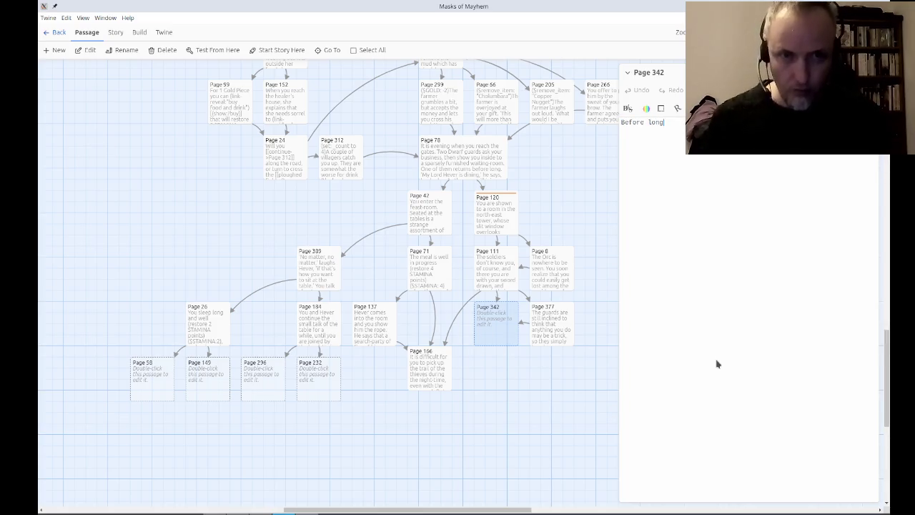
{"action": "type", "text": ", Hever himself enters the room"}
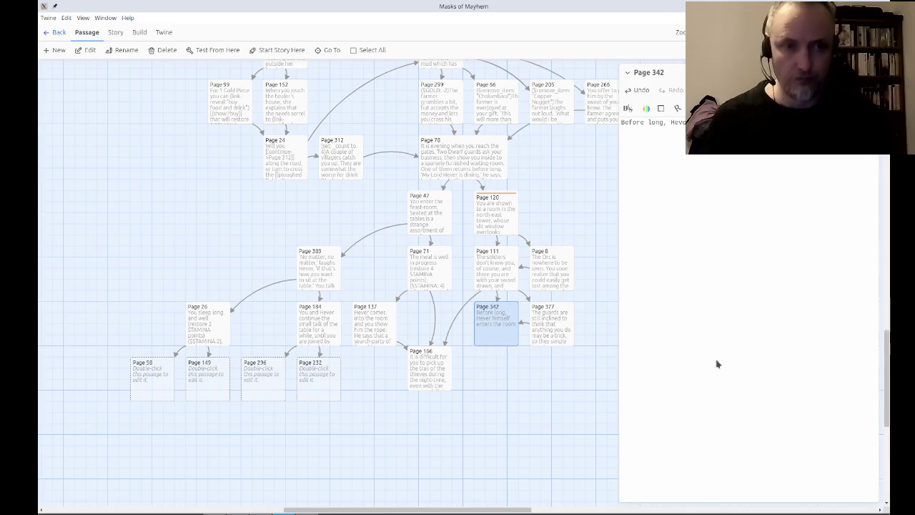
{"action": "type", "text": "."}
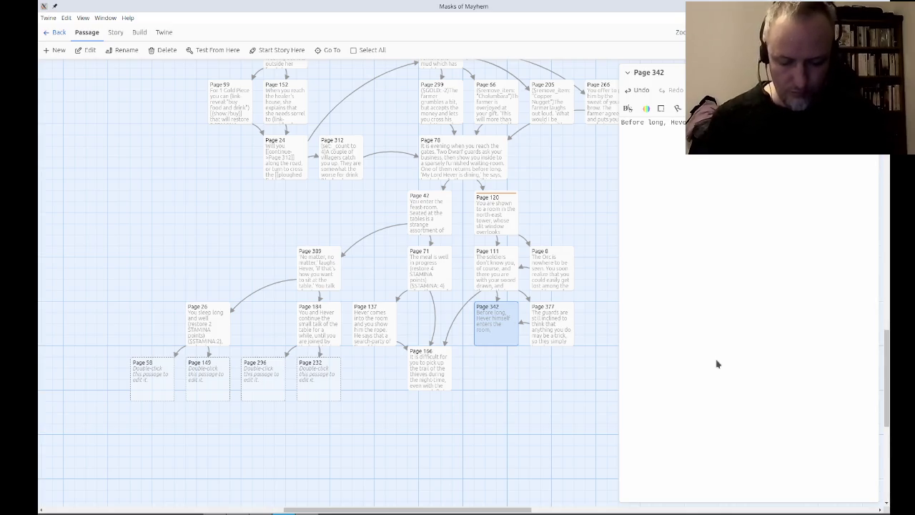
{"action": "type", "text": " re"}
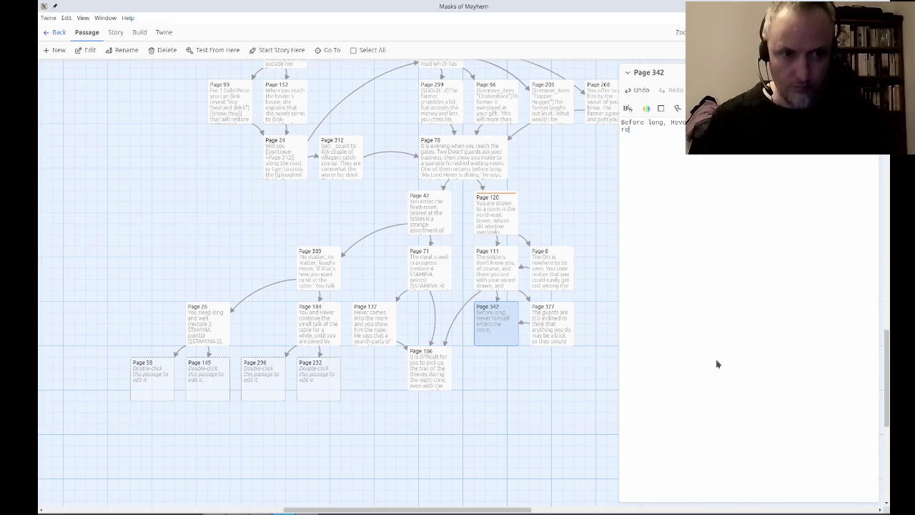
{"action": "type", "text": "ady for the sl"}
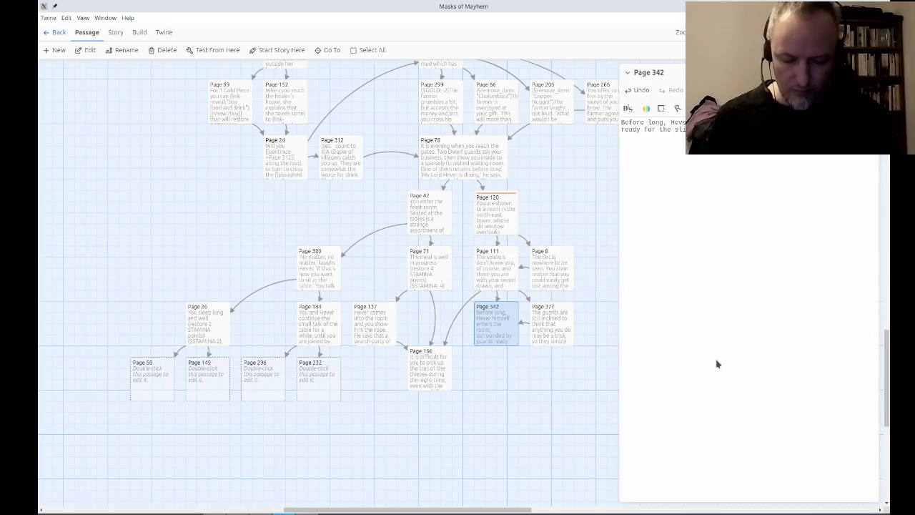
{"action": "type", "text": "black"}
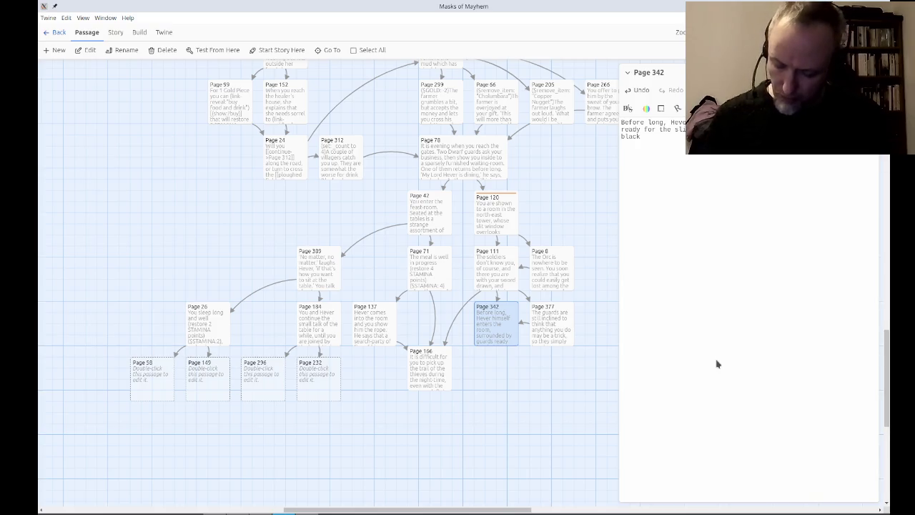
{"action": "type", "text": "-bearded man"}
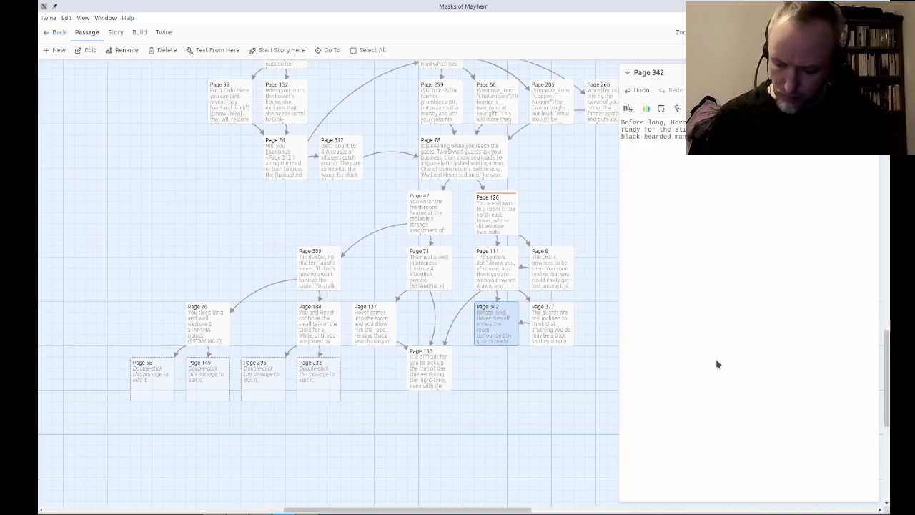
{"action": "type", "text": "the sli black-bearded man him"}
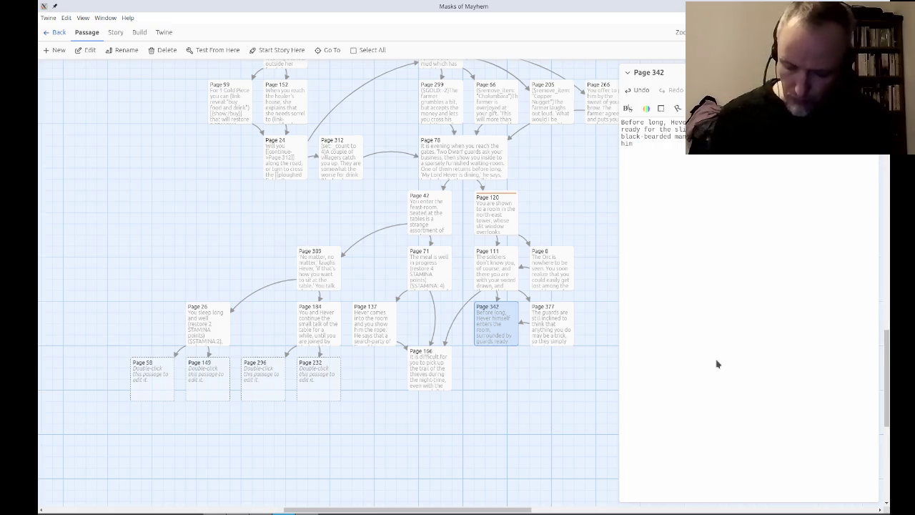
{"action": "type", "text": " what has happ"}
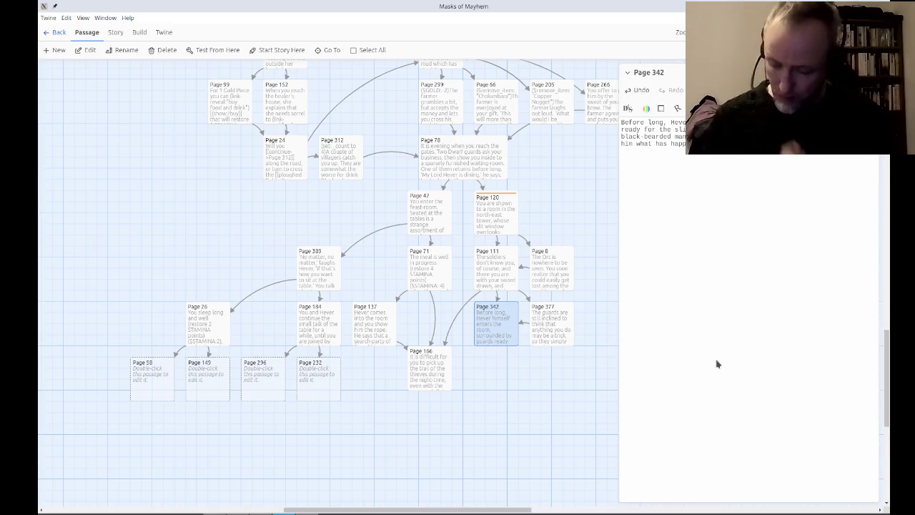
{"action": "type", "text": "are not used to s"}
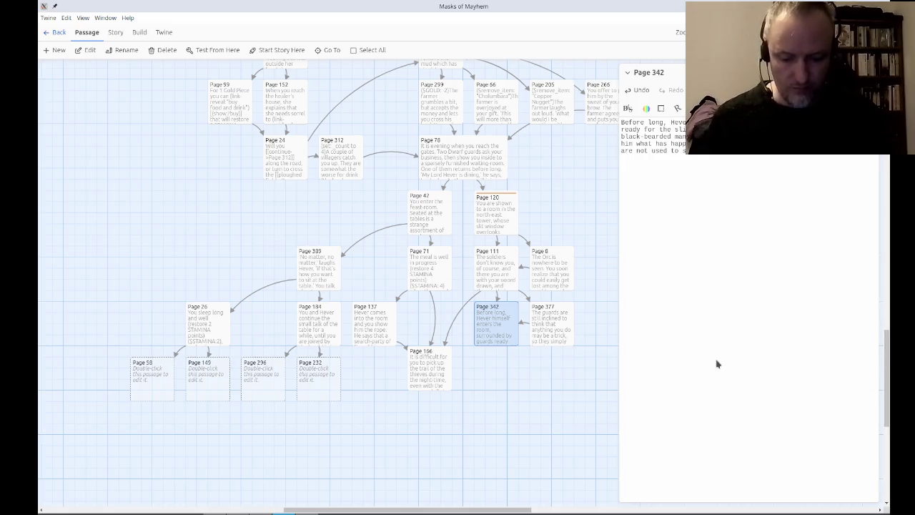
{"action": "type", "text": "describe the missing helmet"}
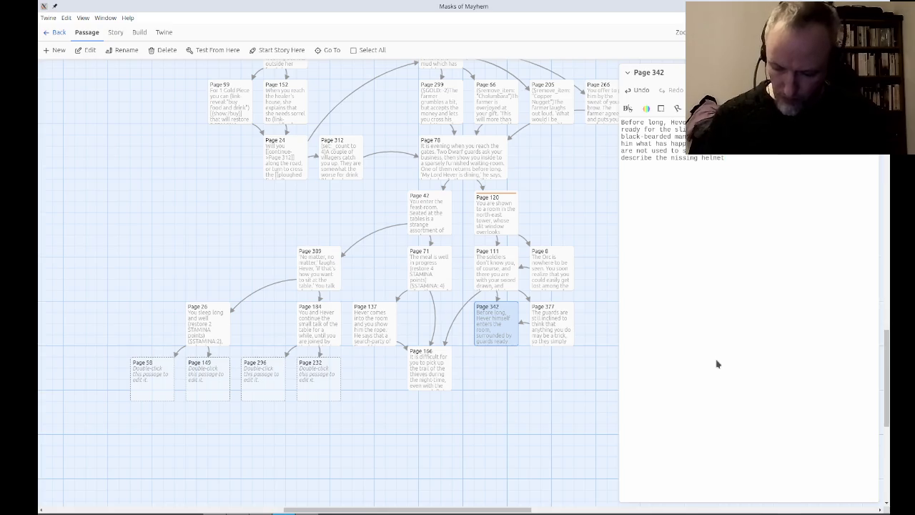
{"action": "type", "text": ".  Wh"}
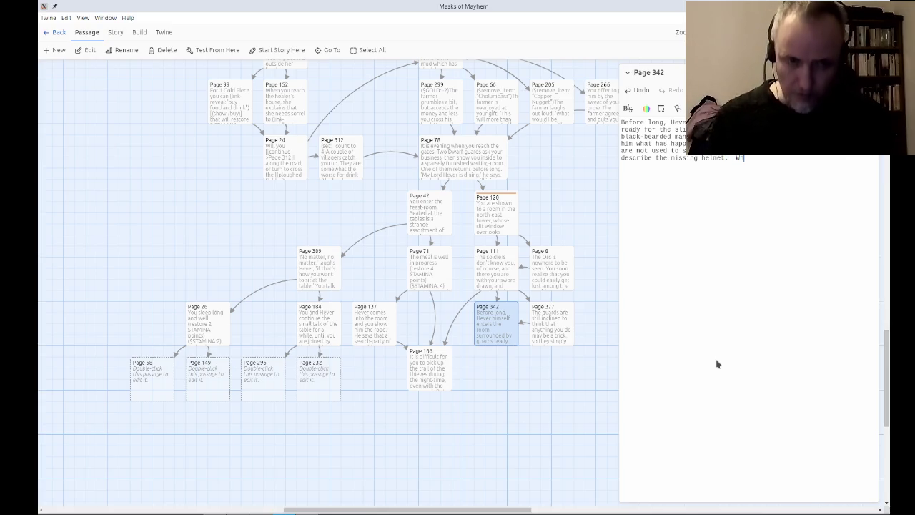
{"action": "type", "text": "en you have done so,"}
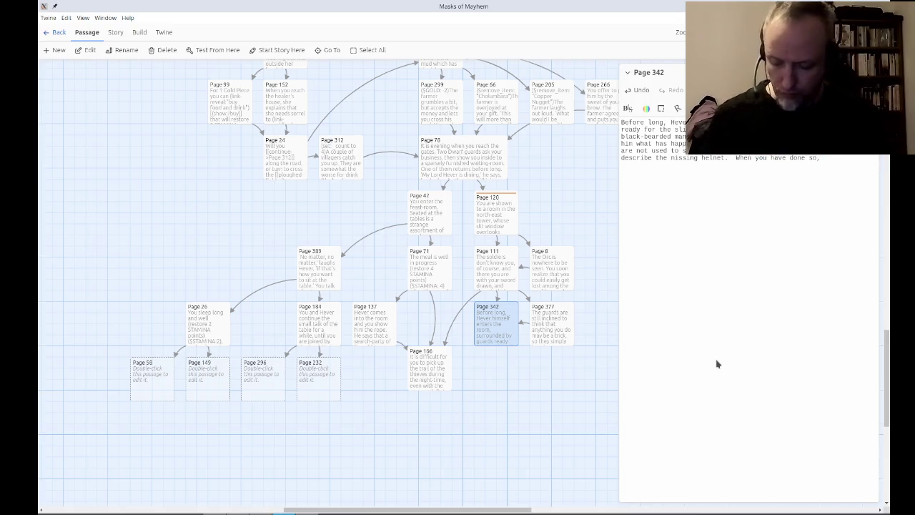
Add Hever's 'You are welcome, cousin' greeting and the search-party of six people text.
{"action": "type", "text": " he smi"}
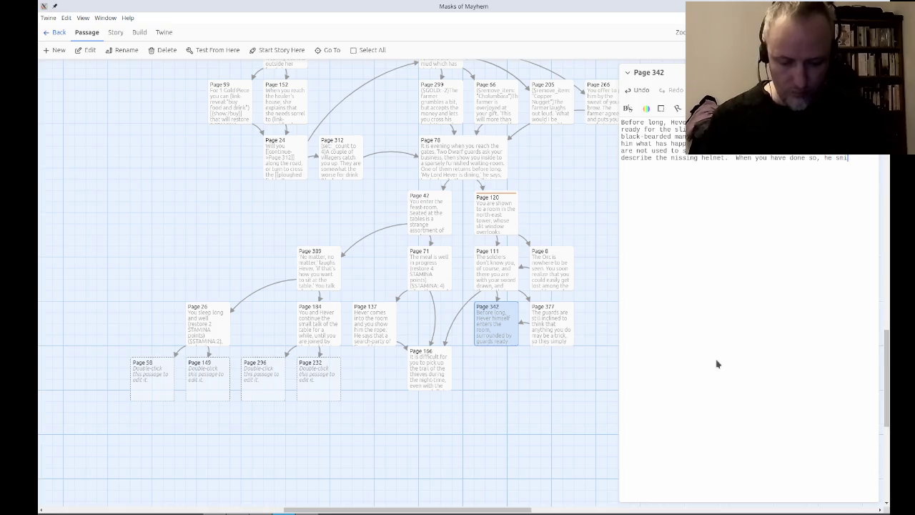
{"action": "type", "text": "les with relief"}
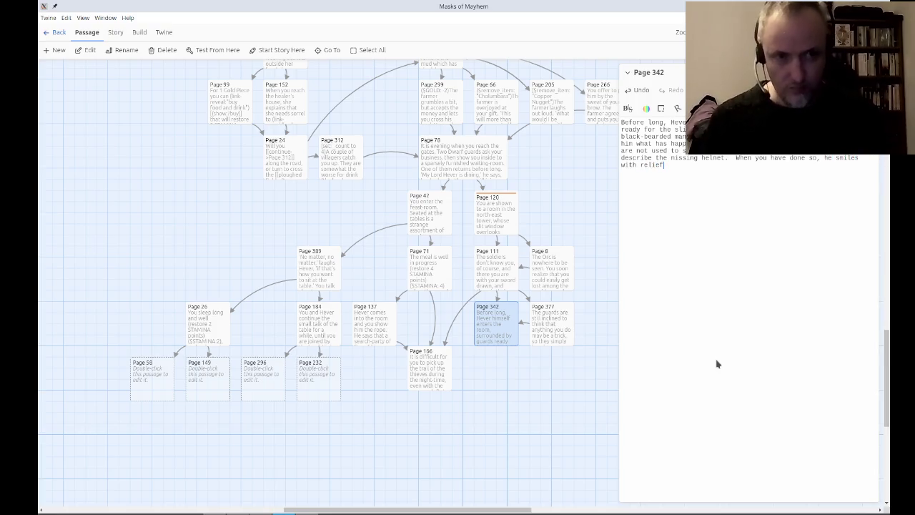
{"action": "type", "text": " and steps forward"}
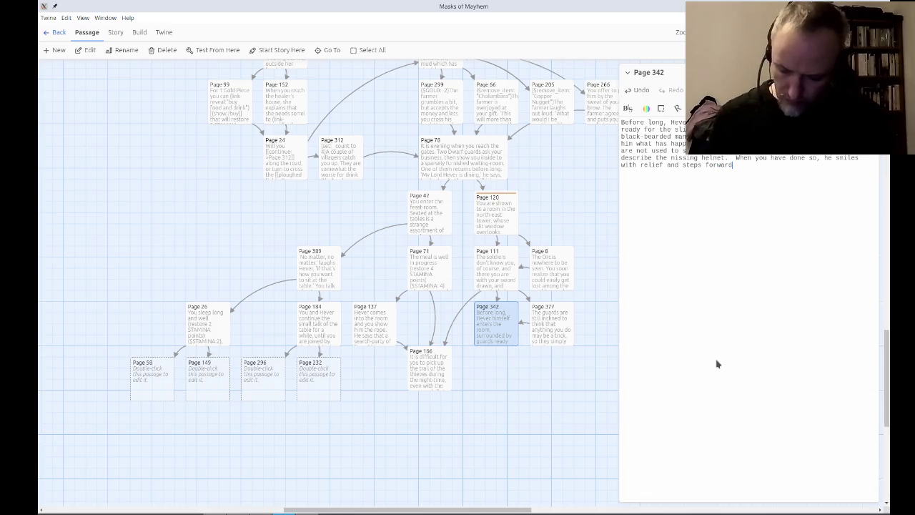
{"action": "type", "text": " to em"}
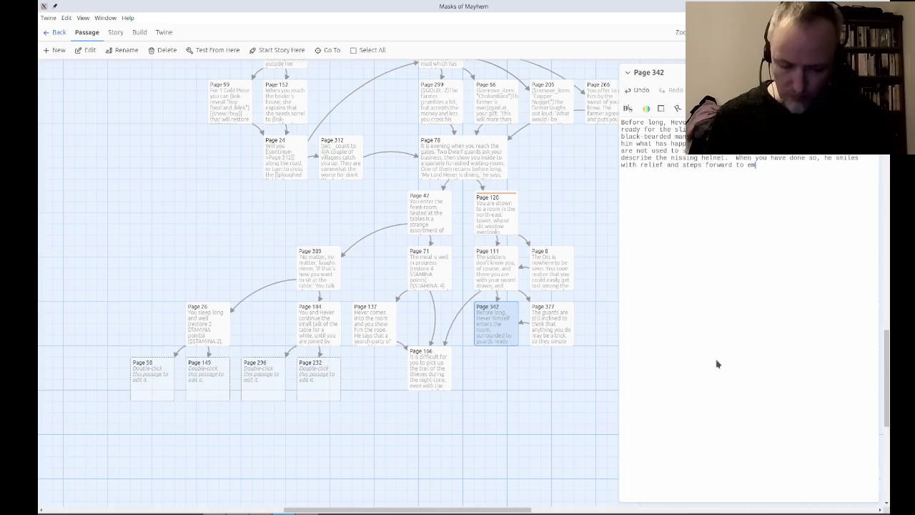
{"action": "type", "text": "brace you.  '"}
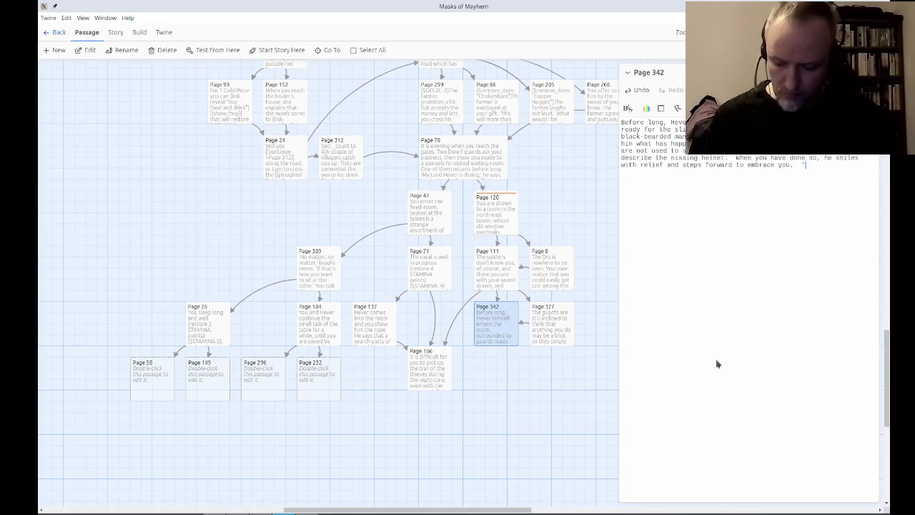
{"action": "type", "text": "You are wi"}
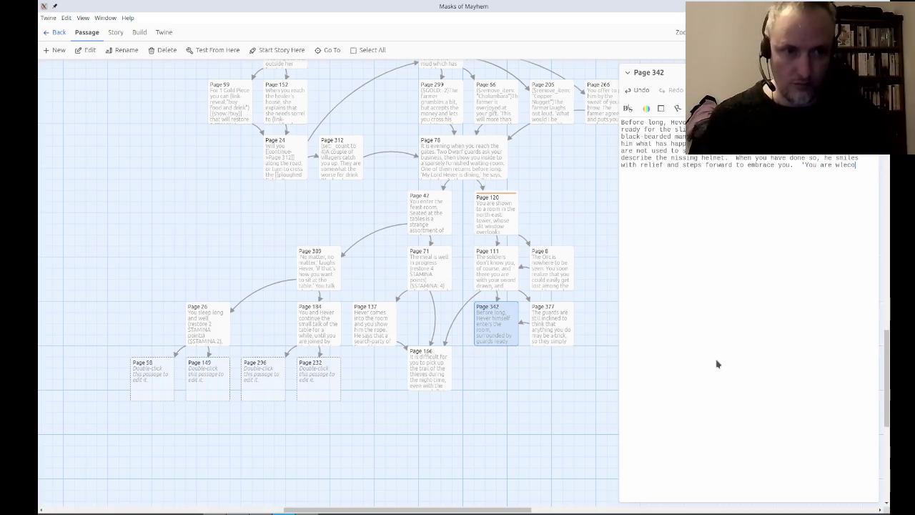
{"action": "key", "text": "BackSpace"}
{"action": "type", "text": "le"}
{"action": "key", "text": "BackSpace"}
{"action": "key", "text": "BackSpace"}
{"action": "type", "text": "elcome, cousin,"}
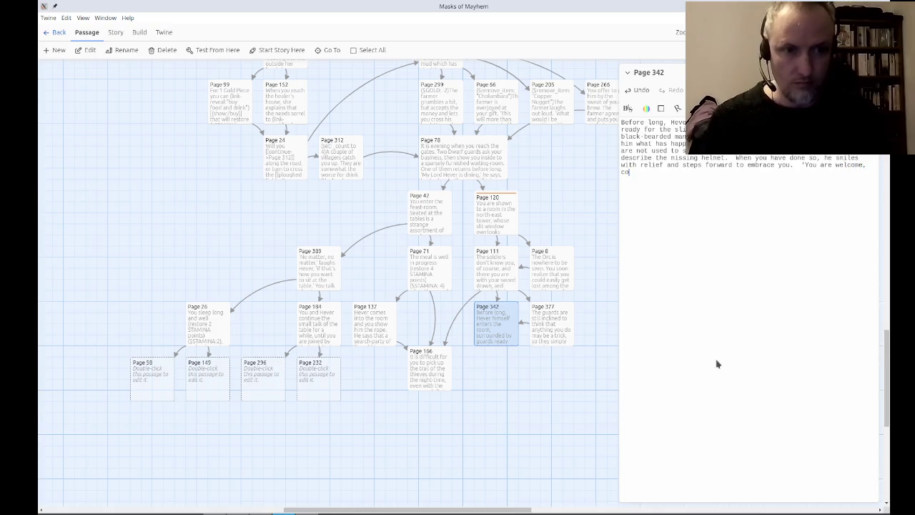
{"action": "type", "text": "' he booms."}
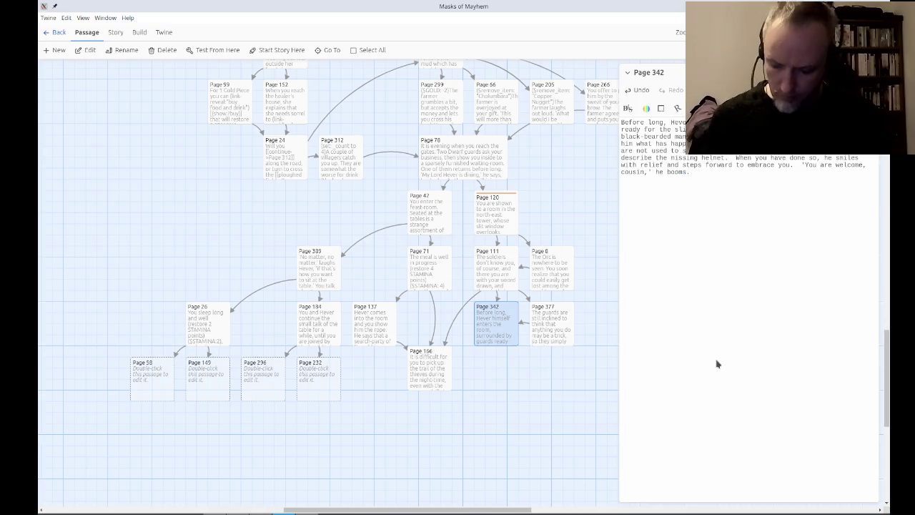
{"action": "type", "text": "  'Ifor Tynin sent word "}
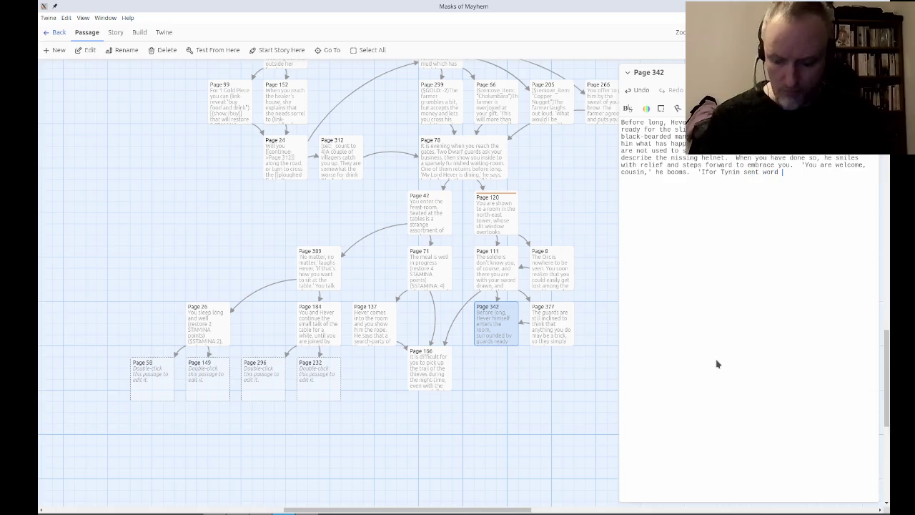
{"action": "type", "text": "by e"}
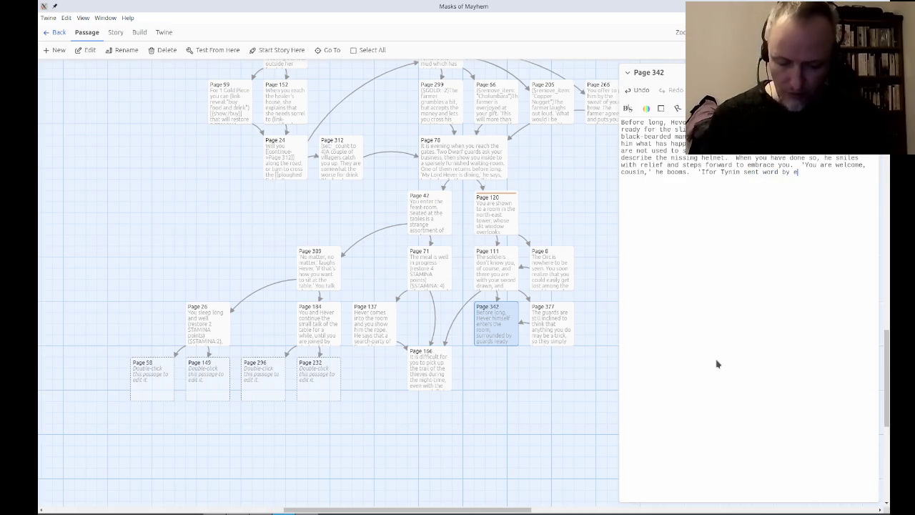
{"action": "type", "text": "agle of your "}
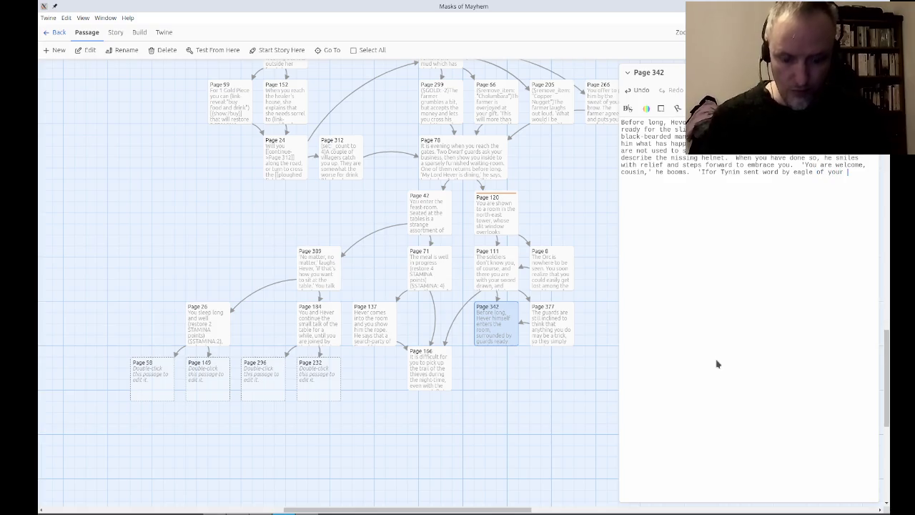
{"action": "type", "text": "coming. N"}
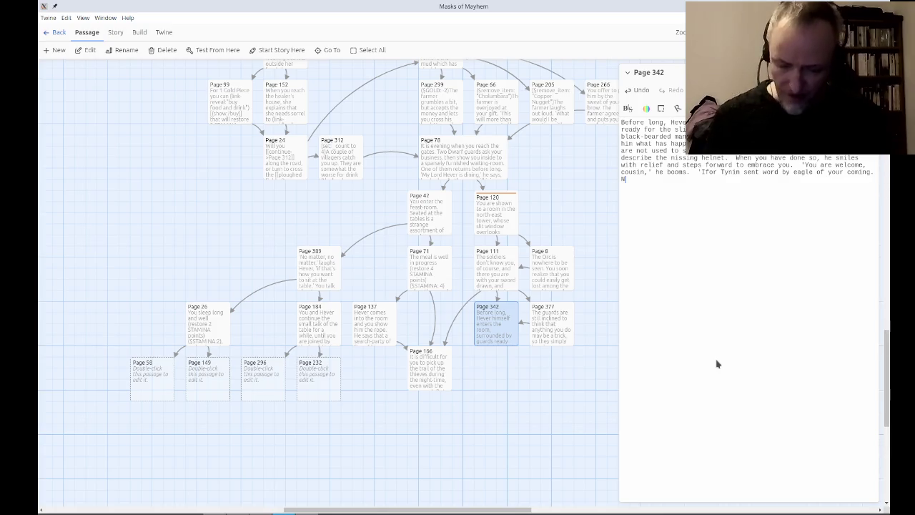
{"action": "type", "text": "ow, how may we help"}
{"action": "type", "text": "?"}
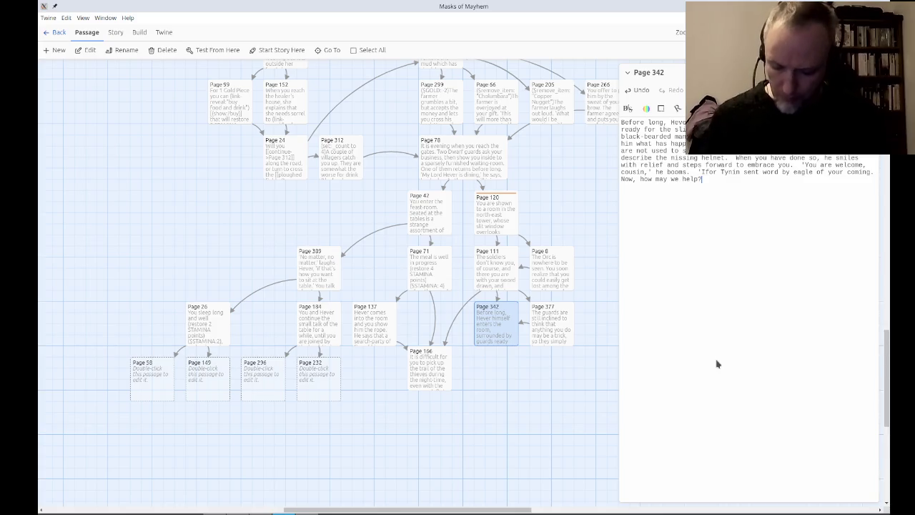
{"action": "type", "text": "'  You show him the rope."}
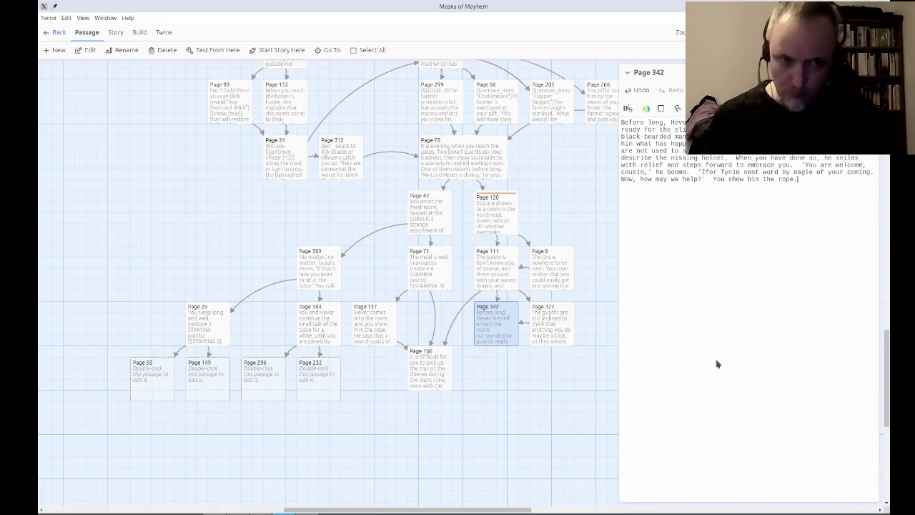
{"action": "type", "text": "  Hever a"}
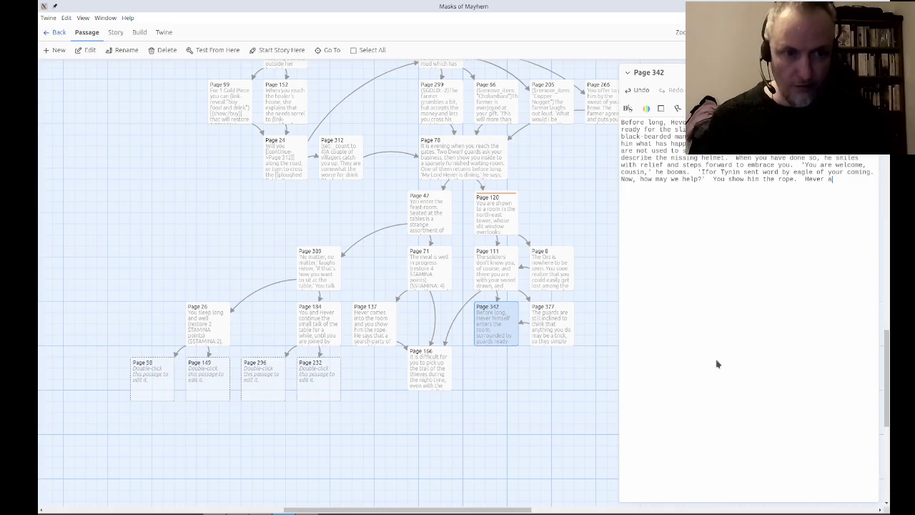
{"action": "type", "text": "rranges for"}
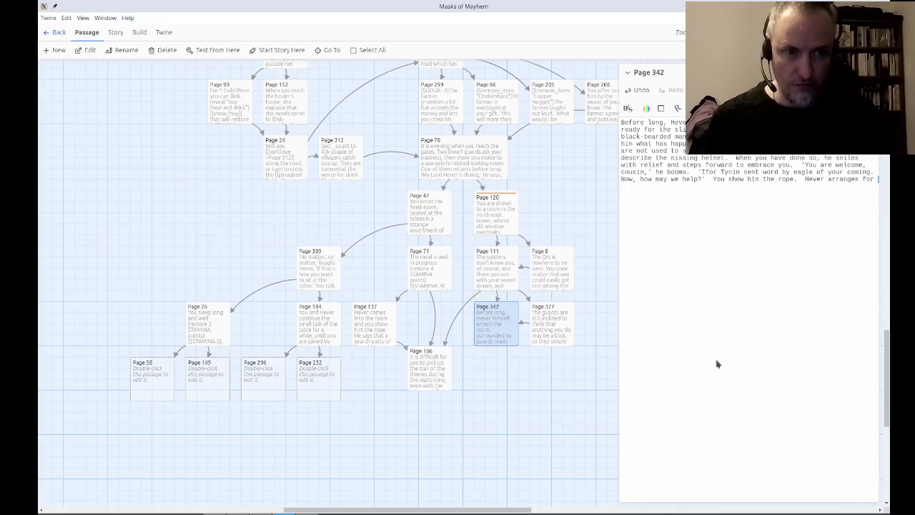
{"action": "type", "text": "art y of "}
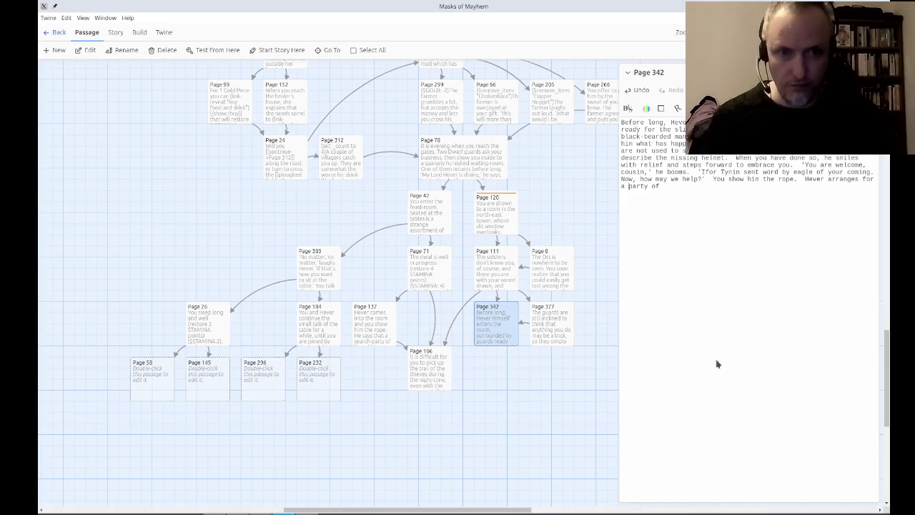
{"action": "type", "text": "search-"}
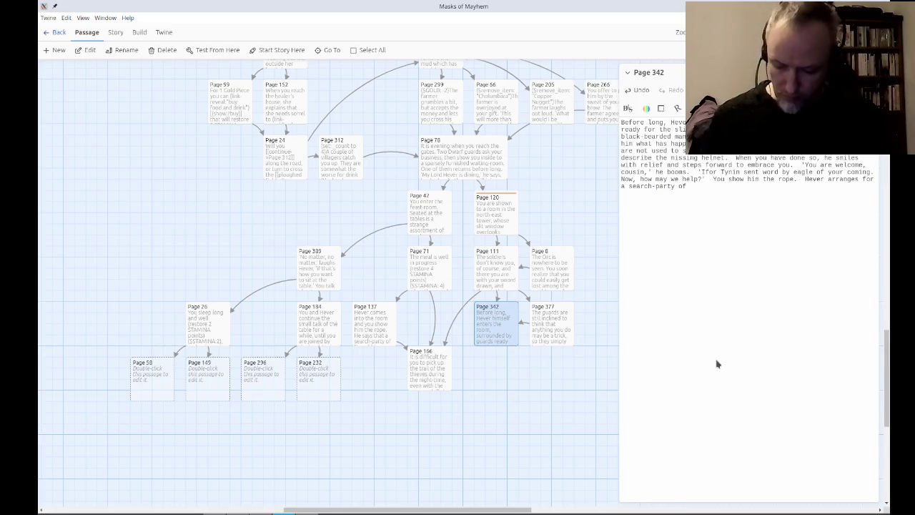
{"action": "type", "text": "six people"}
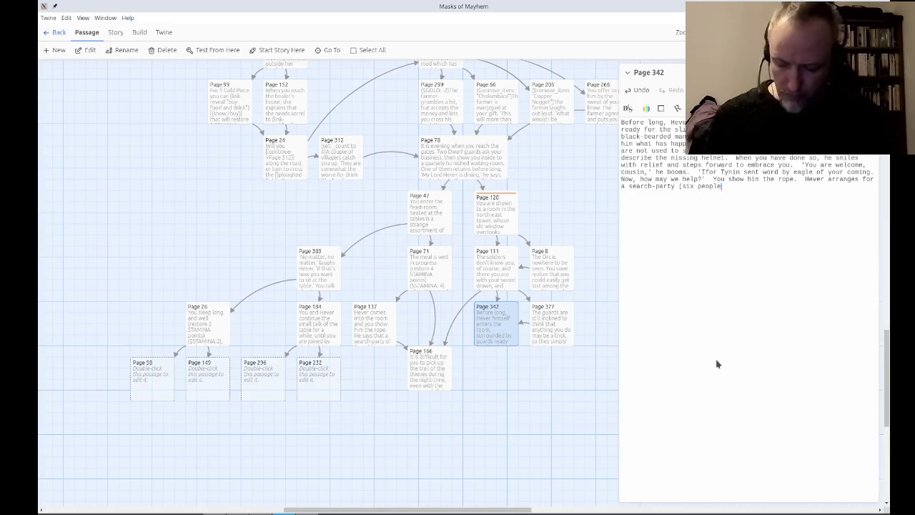
Replace 'people' with 'in all, including yourself)', add '[[go in pursuit->Page 166]]', and nudge Page 166 down.
{"action": "key", "text": "ctrl+shift+Left"}
{"action": "type", "text": "in all, including"}
{"action": "key", "text": "BackSpace"}
{"action": "type", "text": "rself)"}
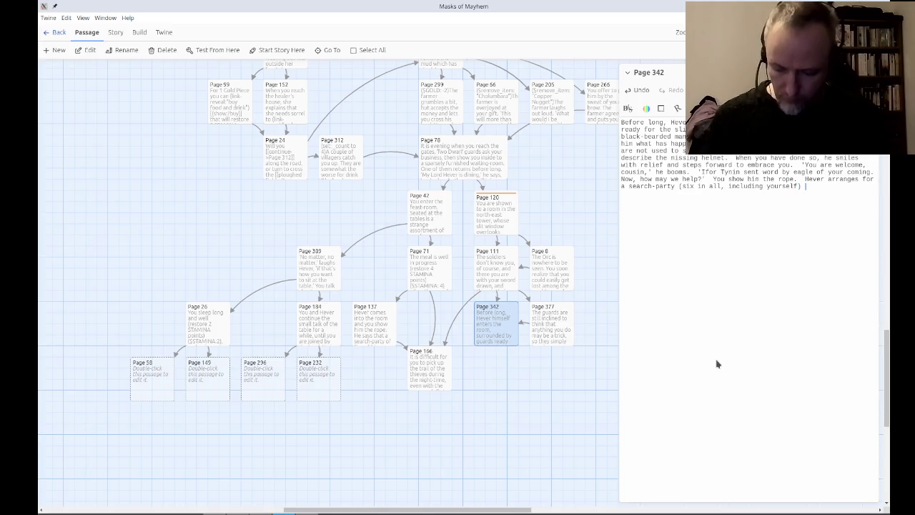
{"action": "type", "text": " t"}
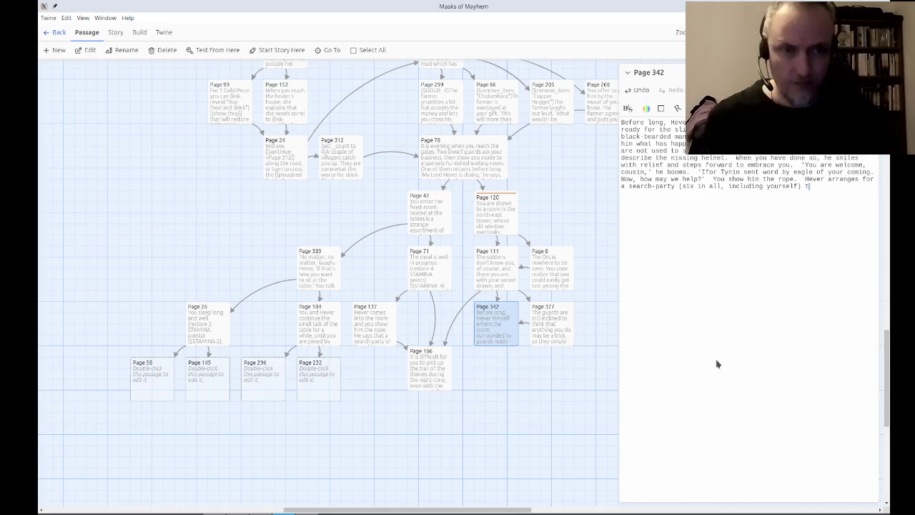
{"action": "type", "text": "o go in pur"}
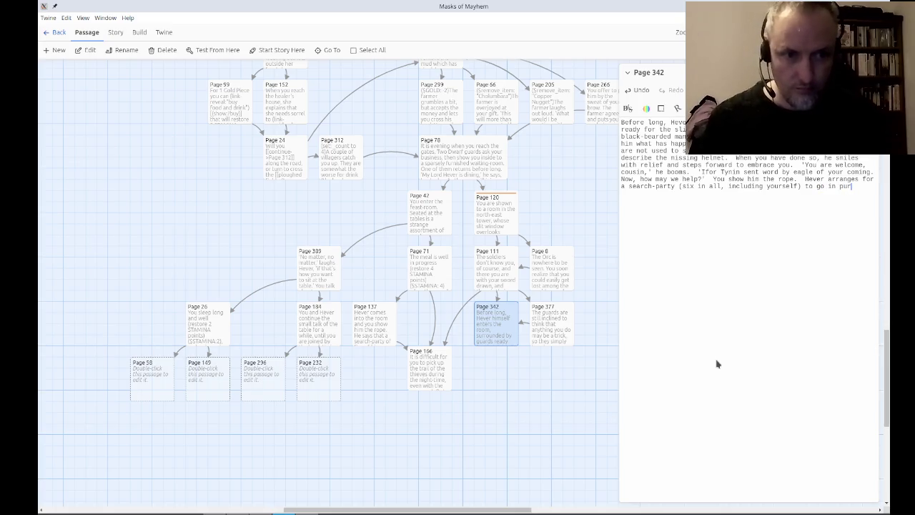
{"action": "type", "text": "suit of th"}
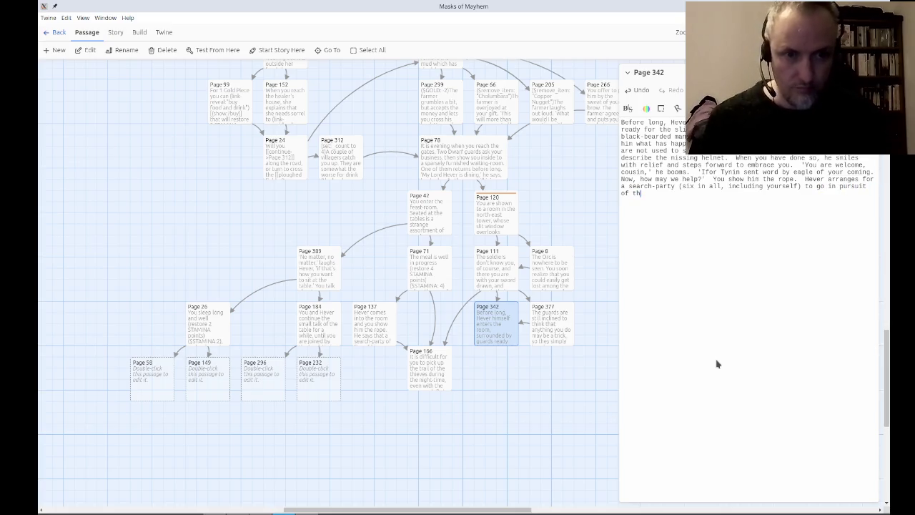
{"action": "type", "text": "e thieves."}
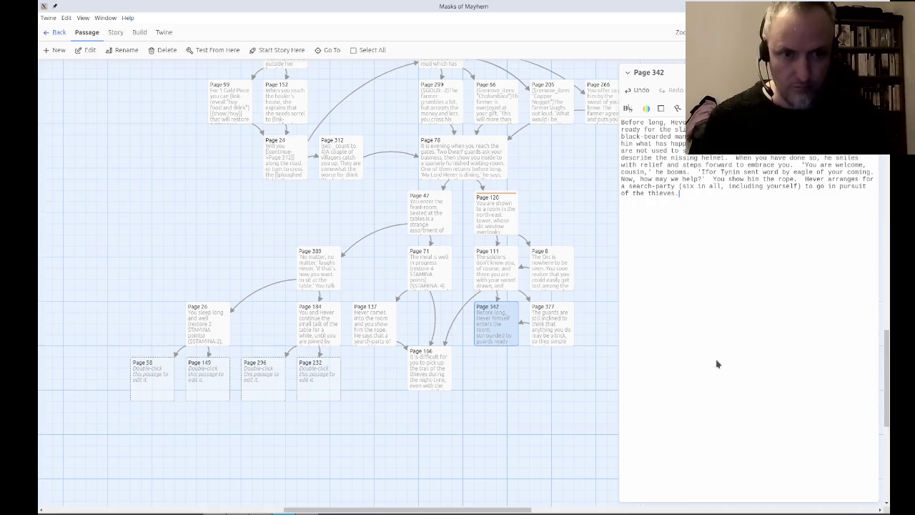
{"action": "type", "text": "[["}
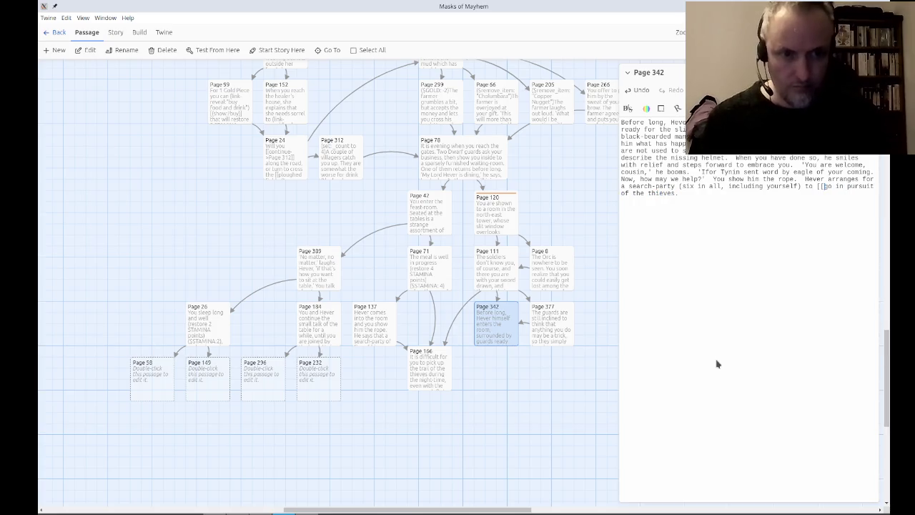
{"action": "key", "text": "Right"}
{"action": "key", "text": "Right"}
{"action": "key", "text": "Right"}
{"action": "type", "text": "->Page 1"}
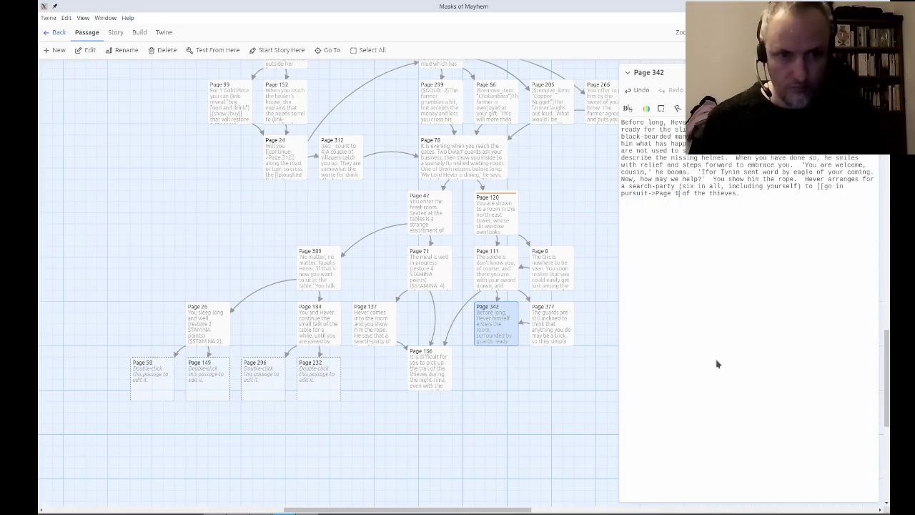
{"action": "type", "text": "66]]"}
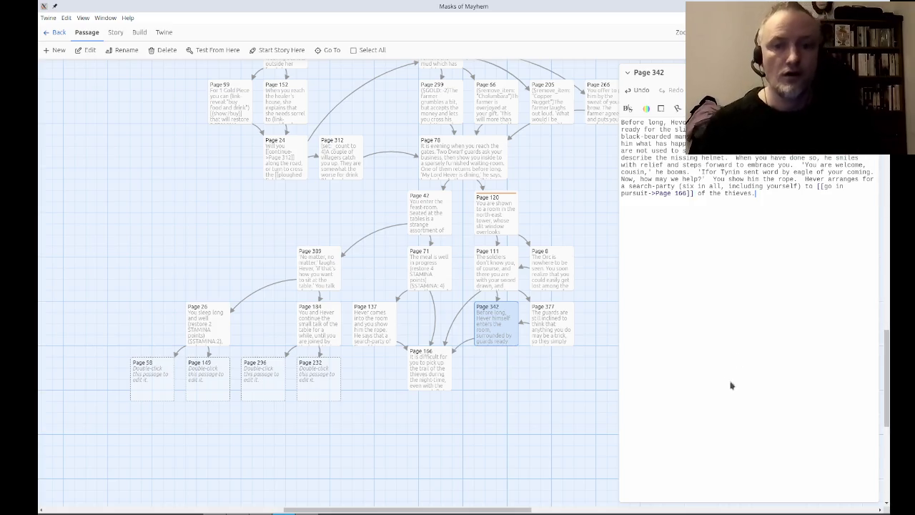
{"action": "left_click_drag", "start_coordinate": [436, 363], "coordinate": [435, 377]}
{"action": "left_click", "coordinate": [538, 398]}
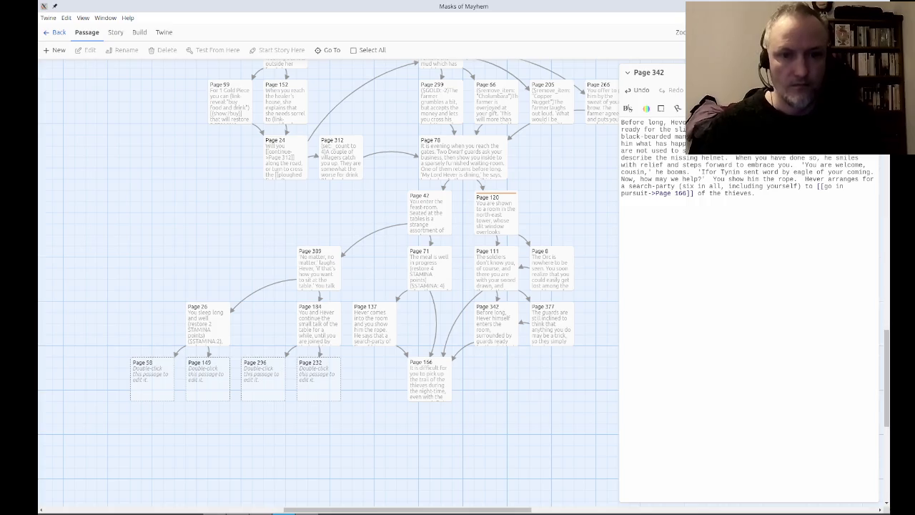
Append '(set: $player's going_alone to false)' after 'first?' at the end of Page 78.
{"action": "left_click", "coordinate": [870, 72]}
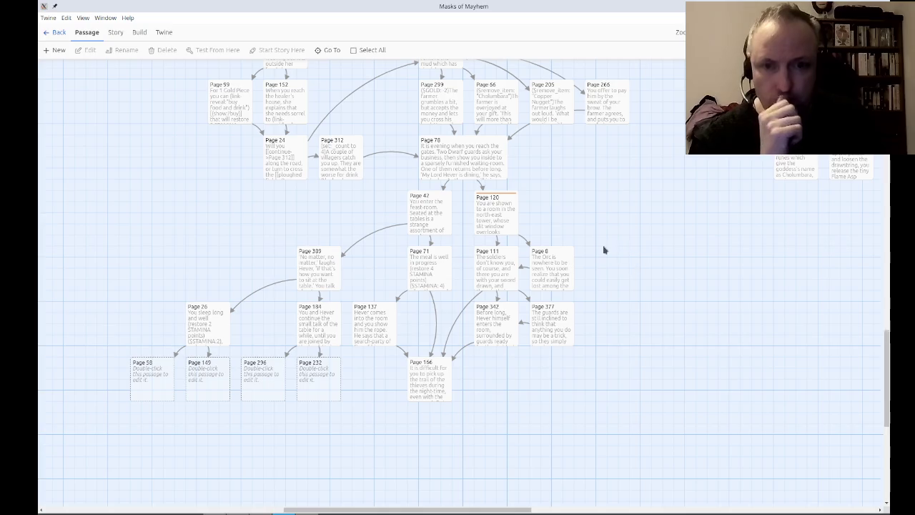
{"action": "double_click", "coordinate": [490, 158]}
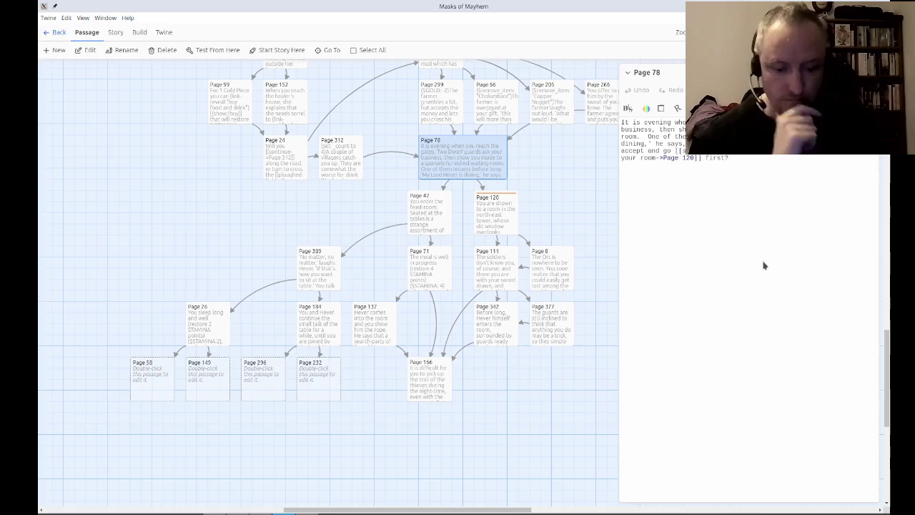
{"action": "type", "text": "(set:"}
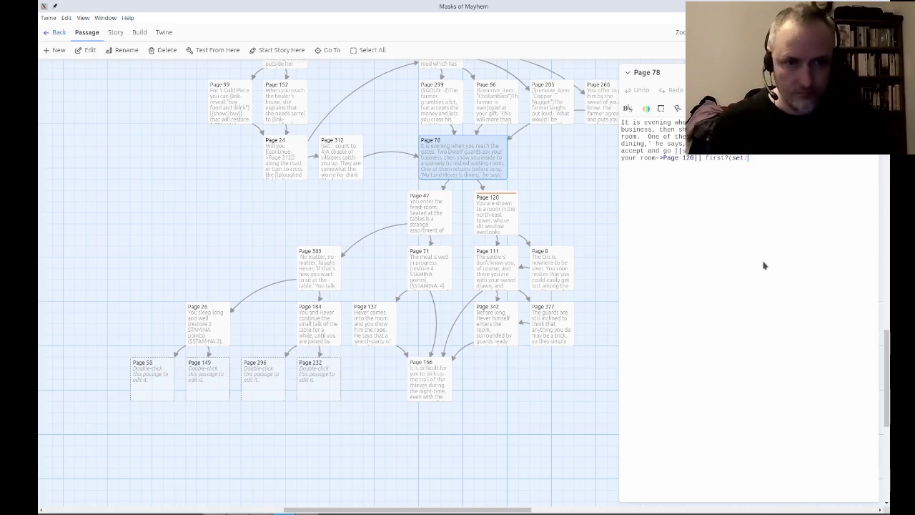
{"action": "type", "text": " $player's alone to"}
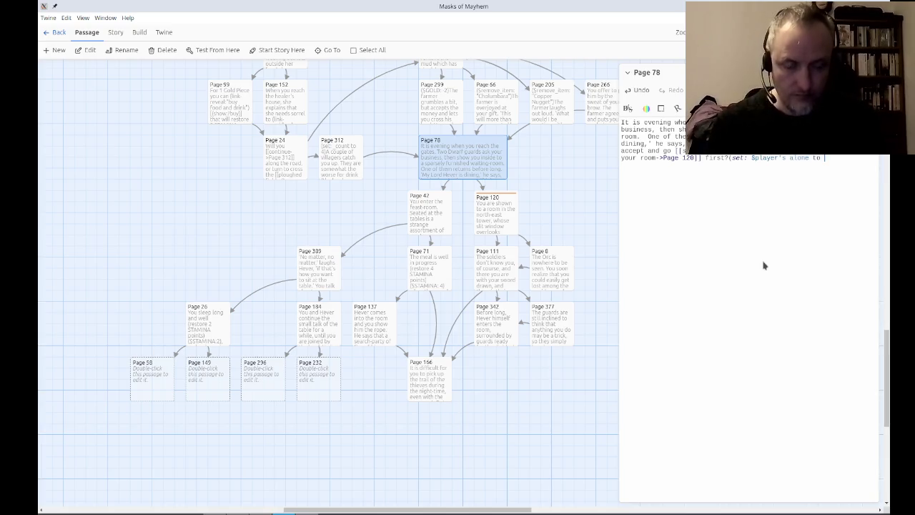
{"action": "type", "text": "false"}
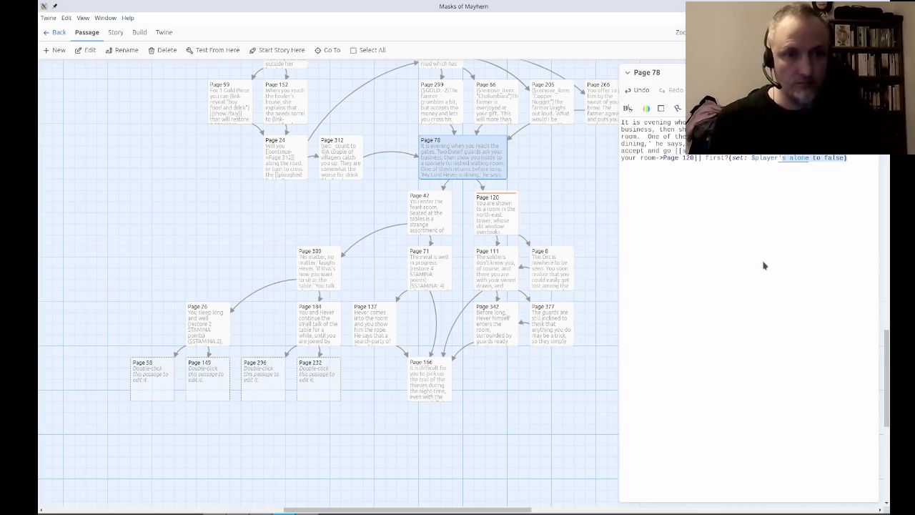
{"action": "key", "text": "ctrl+Left"}
{"action": "key", "text": "ctrl+Left"}
{"action": "key", "text": "ctrl+Left"}
{"action": "type", "text": "going"}
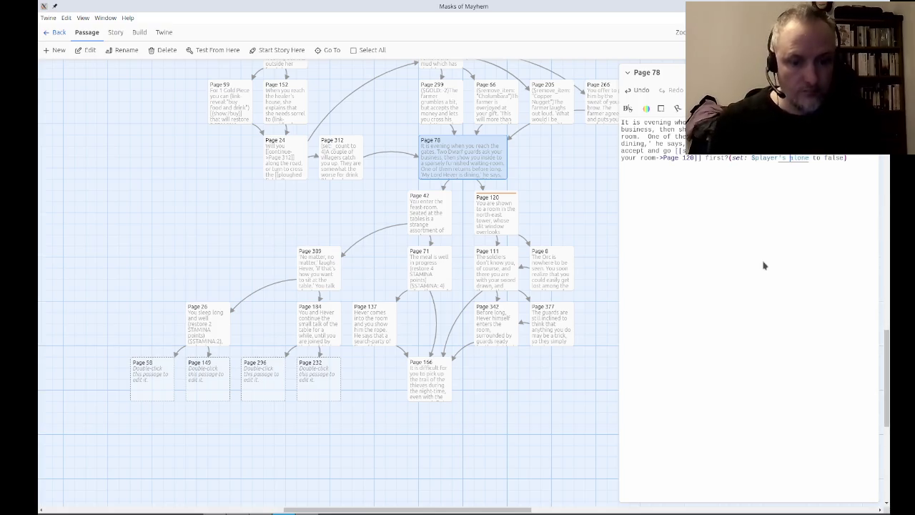
{"action": "type", "text": "_"}
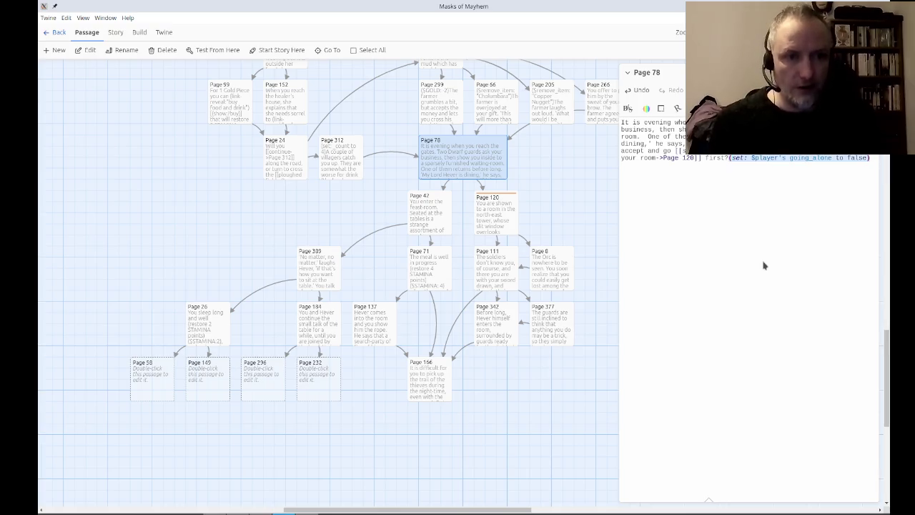
{"action": "left_click", "coordinate": [782, 285]}
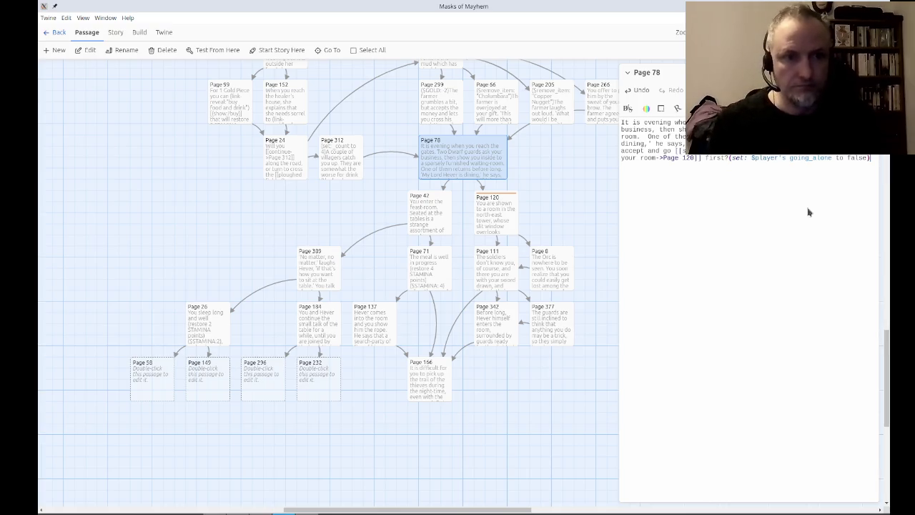
{"action": "key", "text": "Escape"}
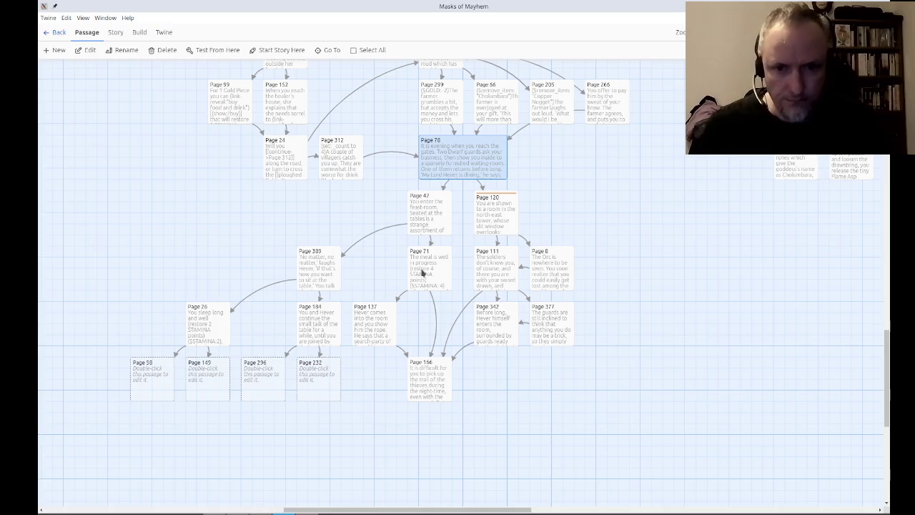
{"action": "double_click", "coordinate": [429, 277]}
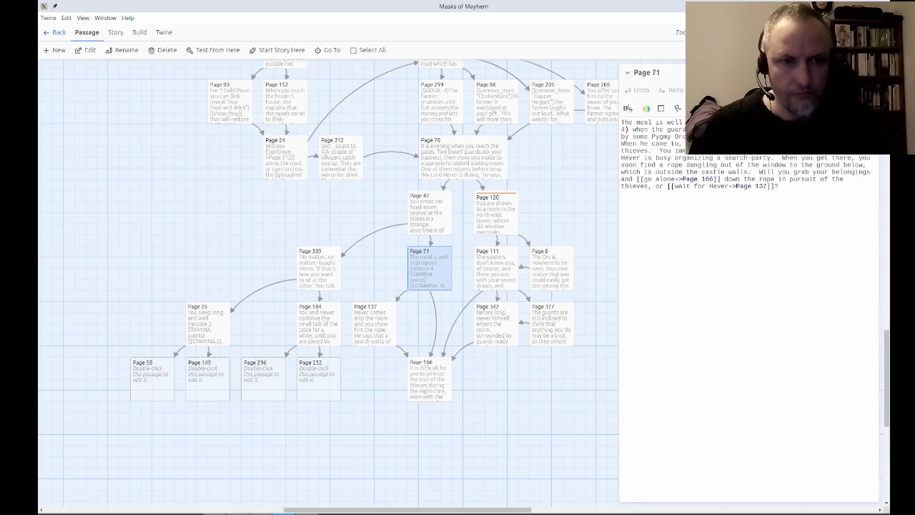
Paste the going_alone false macro from Page 78 onto the end of Page 137.
{"action": "key", "text": "Escape"}
{"action": "double_click", "coordinate": [382, 329]}
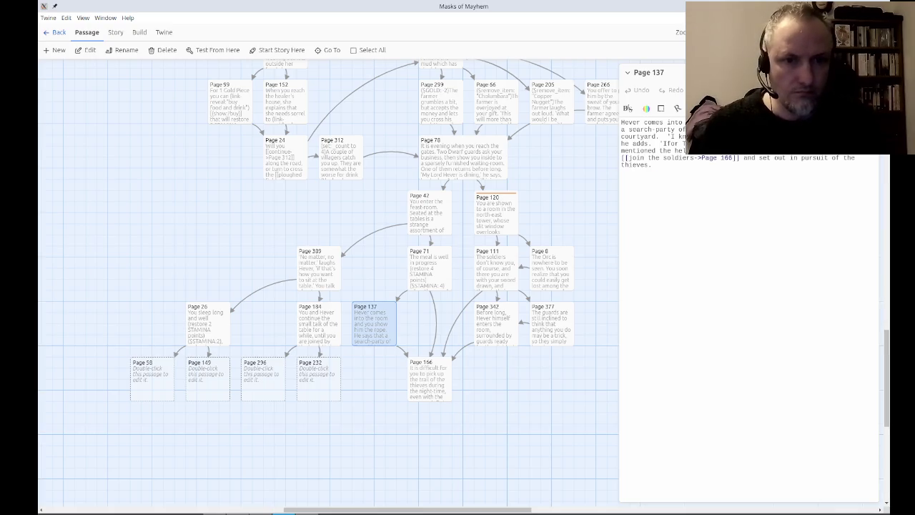
{"action": "double_click", "coordinate": [463, 157]}
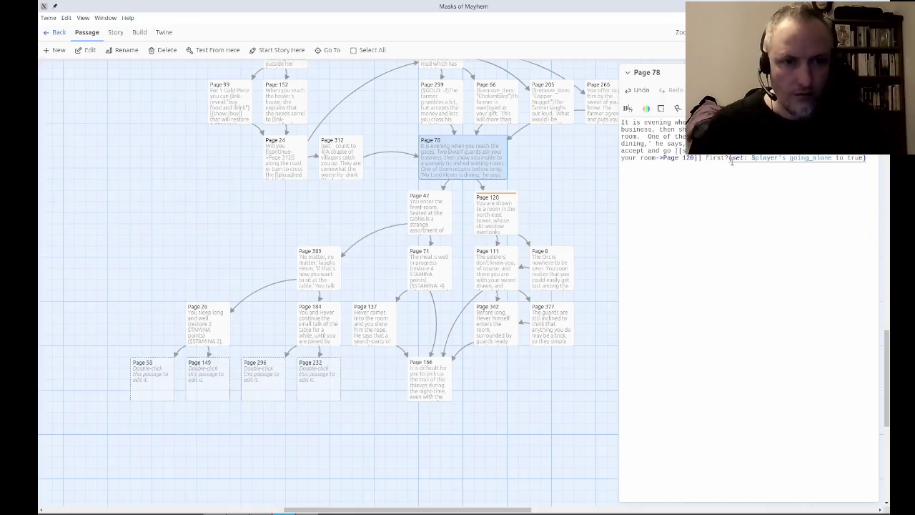
{"action": "left_click", "coordinate": [769, 193]}
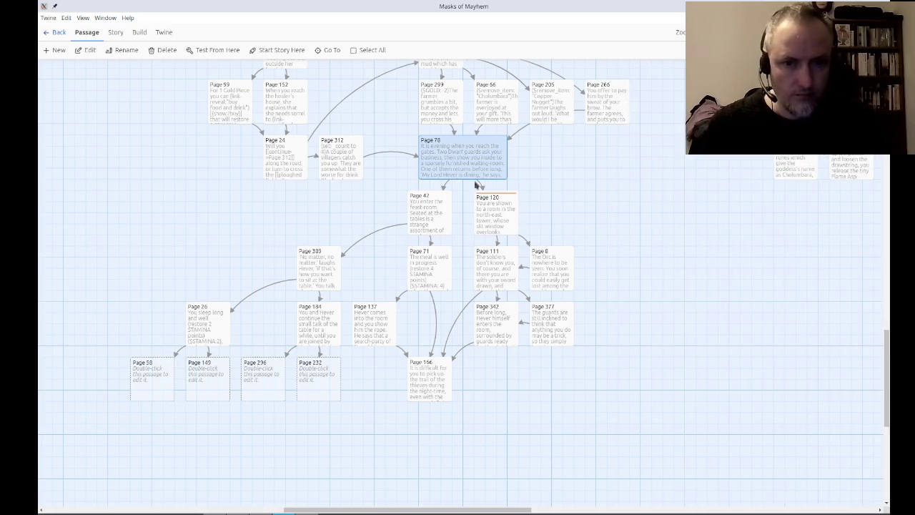
{"action": "double_click", "coordinate": [384, 339]}
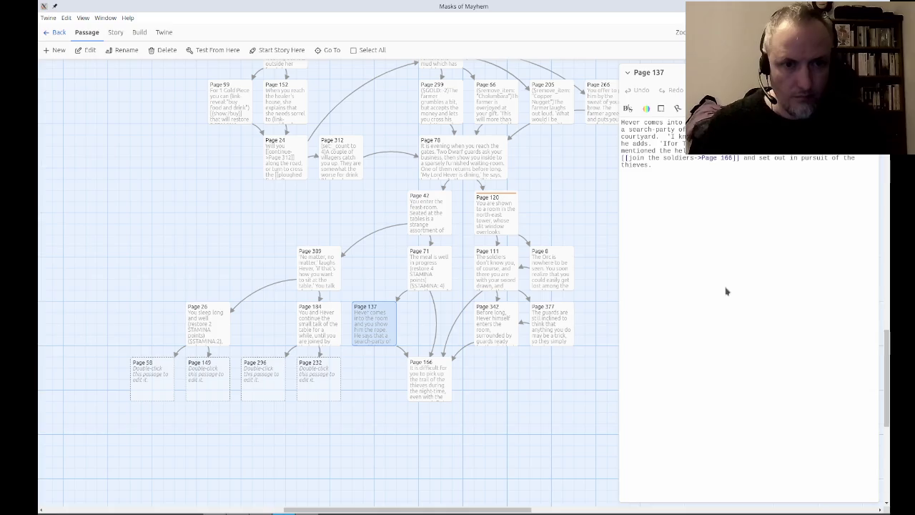
{"action": "type", "text": "(set: $player's going_alone to false)"}
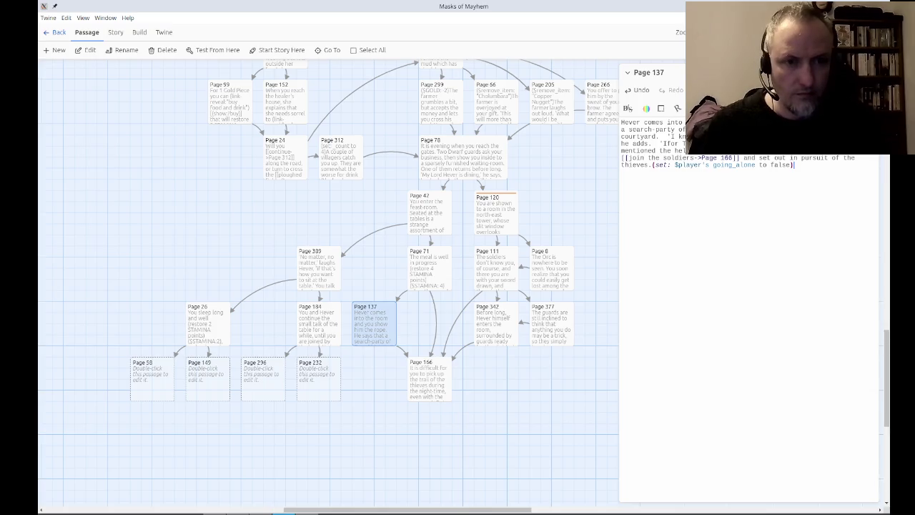
Test-play from Page 137 and follow 'join the soldiers' through to Page 166.
{"action": "left_click", "coordinate": [213, 51]}
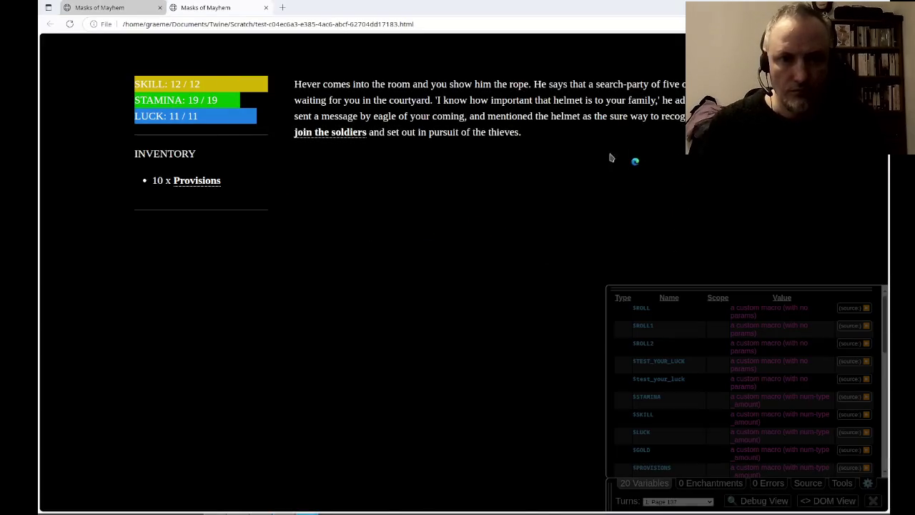
{"action": "left_click", "coordinate": [346, 134]}
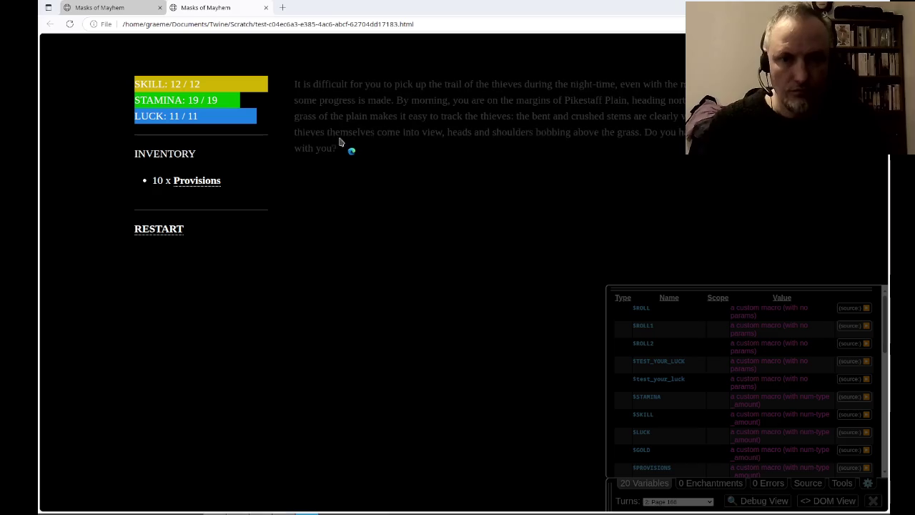
{"action": "key", "text": "alt+Tab"}
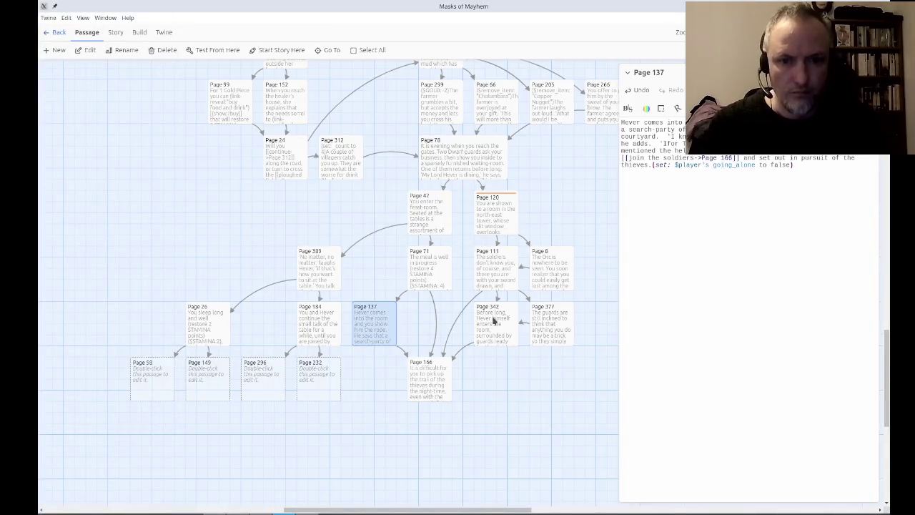
{"action": "double_click", "coordinate": [493, 321]}
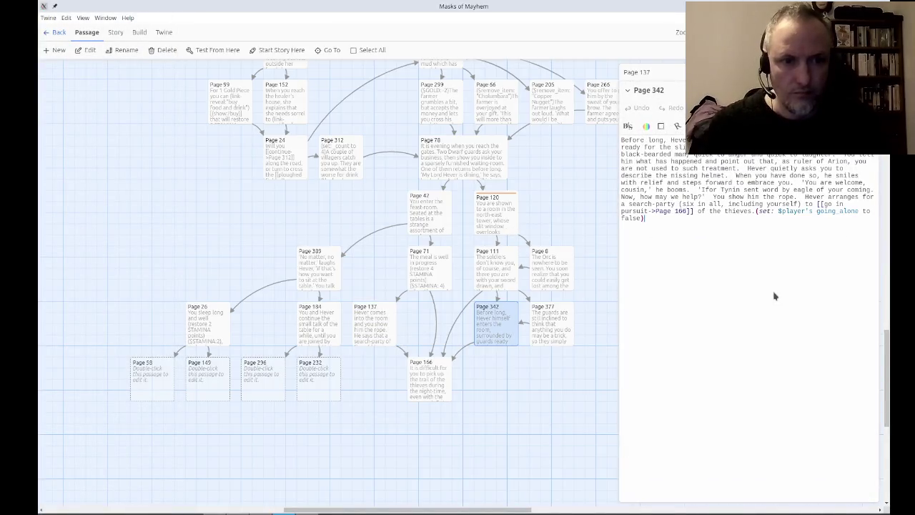
In Page 111, delete the opening '[[' before 'grab your things'.
{"action": "key", "text": "Escape"}
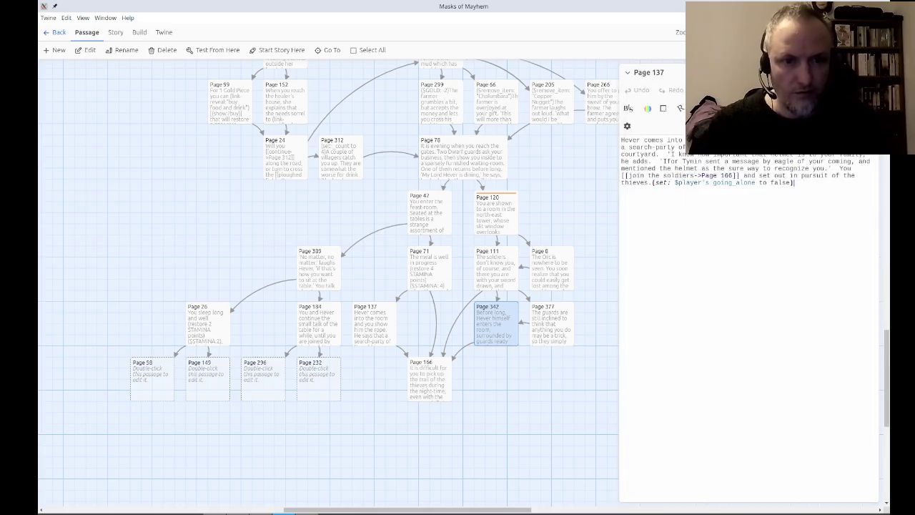
{"action": "key", "text": "Escape"}
{"action": "double_click", "coordinate": [547, 312]}
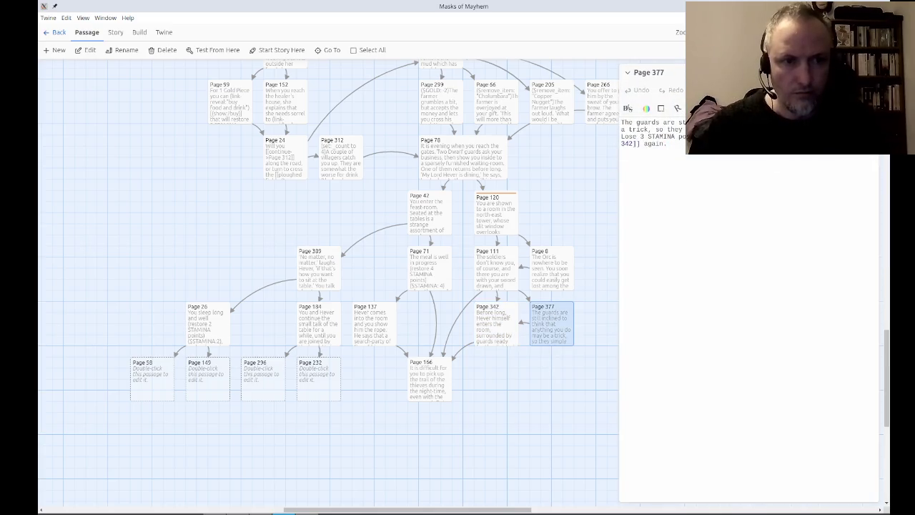
{"action": "key", "text": "Escape"}
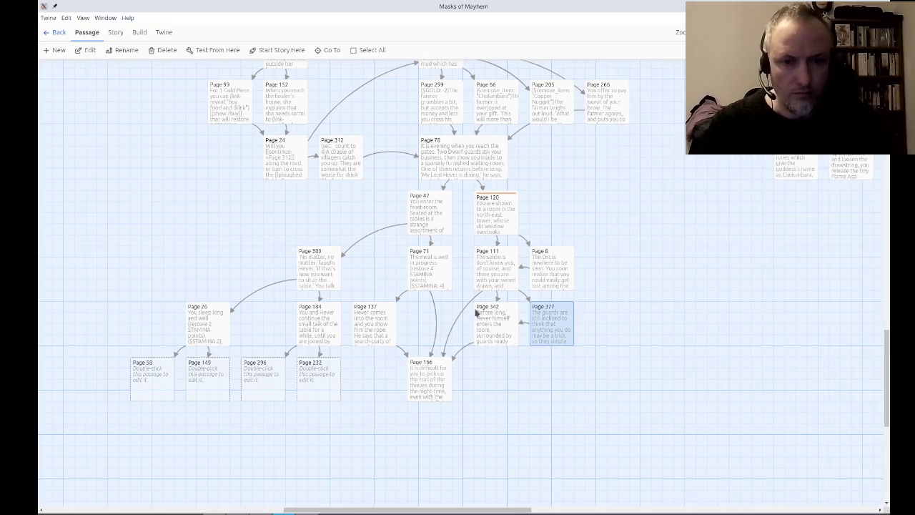
{"action": "double_click", "coordinate": [502, 283]}
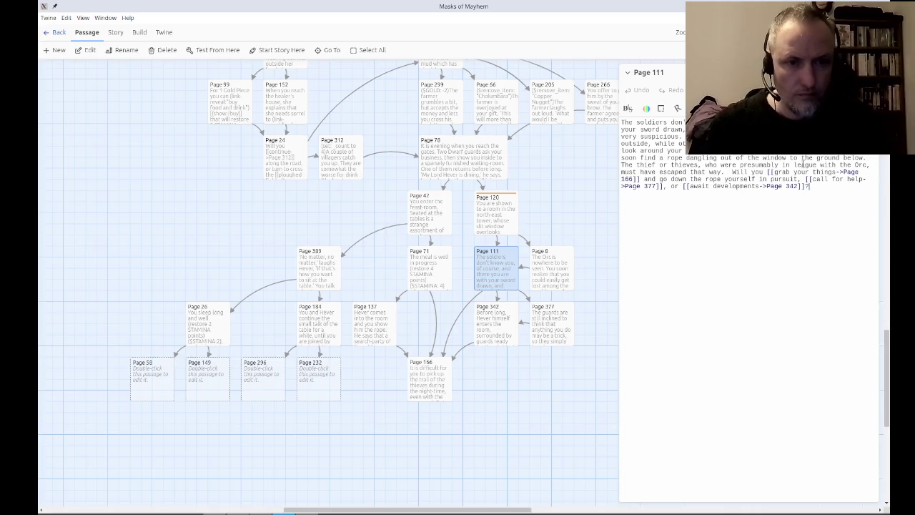
{"action": "left_click", "coordinate": [770, 172]}
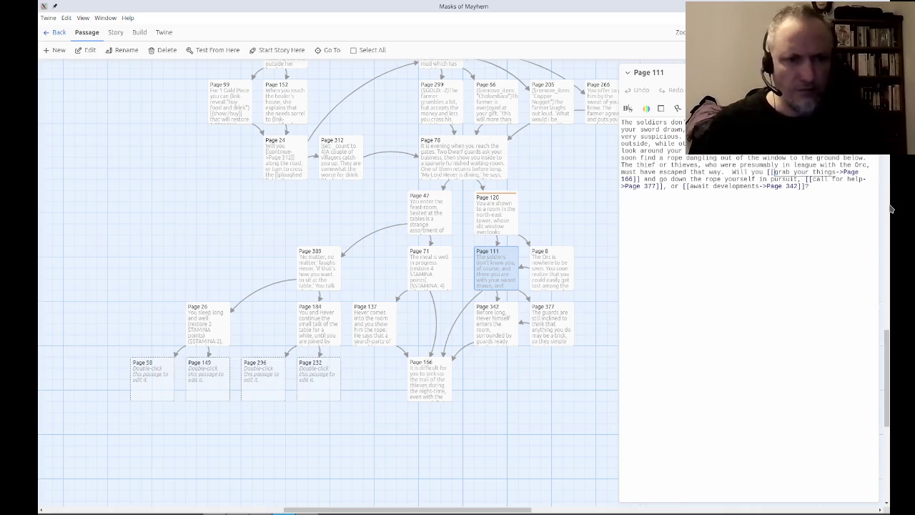
{"action": "key", "text": "BackSpace"}
{"action": "key", "text": "ctrl+Right"}
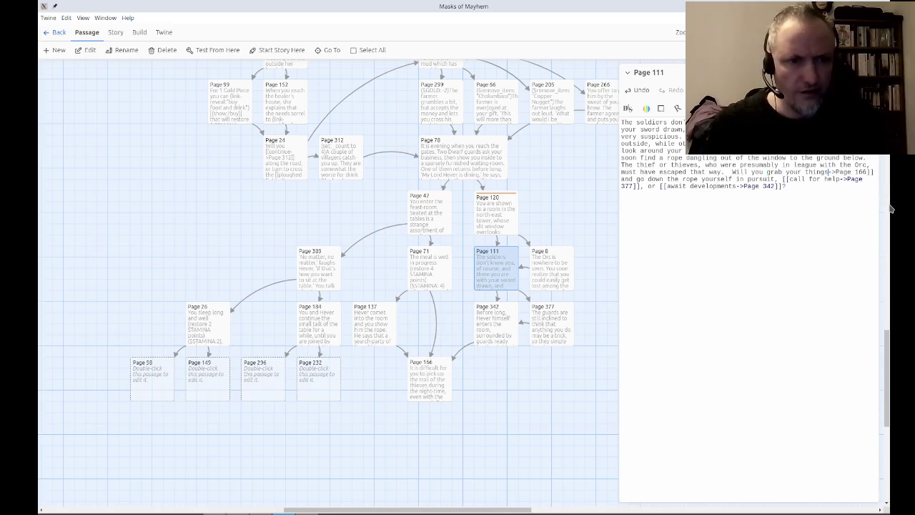
Move '->Page 166]]' after 'rope' and add '[[' before 'go down' in Page 111.
{"action": "key", "text": "shift+Right"}
{"action": "key", "text": "shift+Right"}
{"action": "key", "text": "shift+Right"}
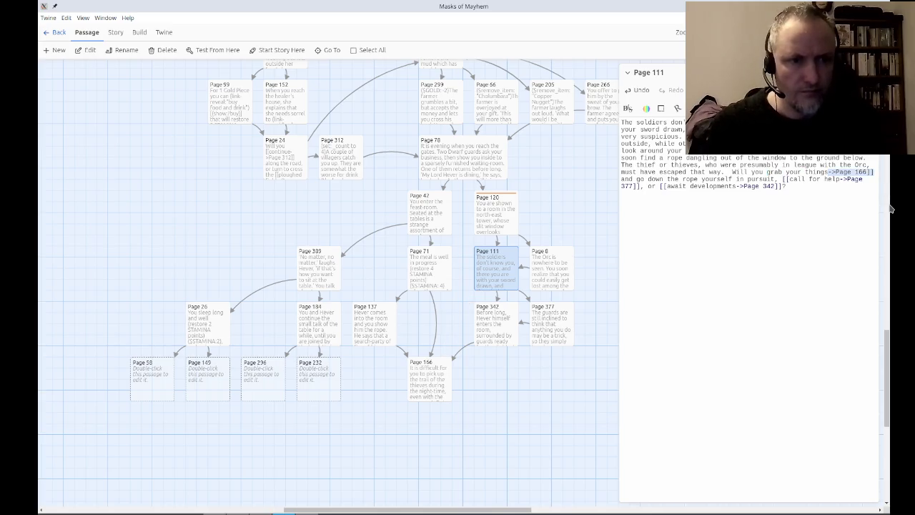
{"action": "key", "text": "BackSpace"}
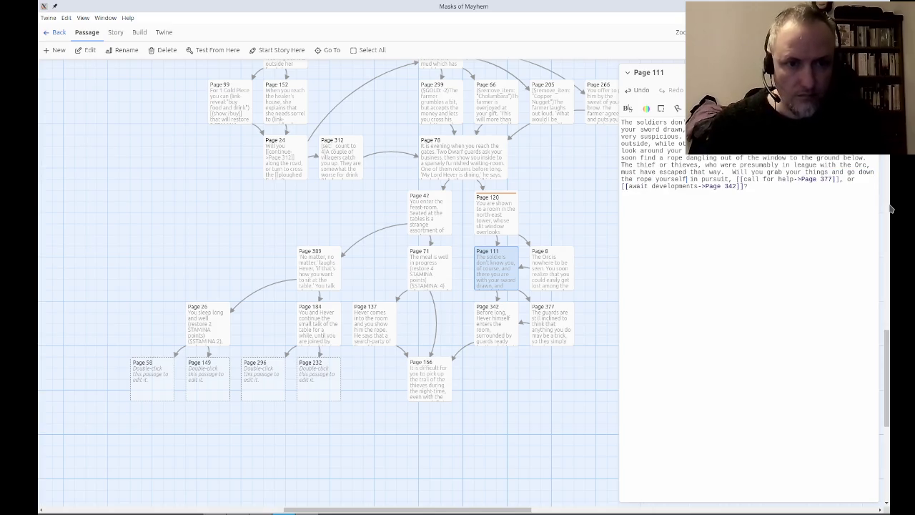
{"action": "key", "text": "Right"}
{"action": "type", "text": "->Page 166]]"}
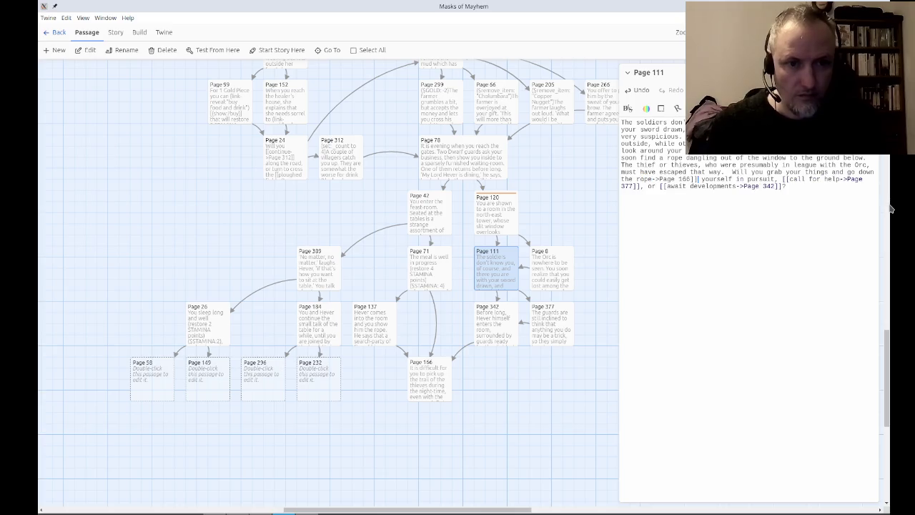
{"action": "type", "text": "[["}
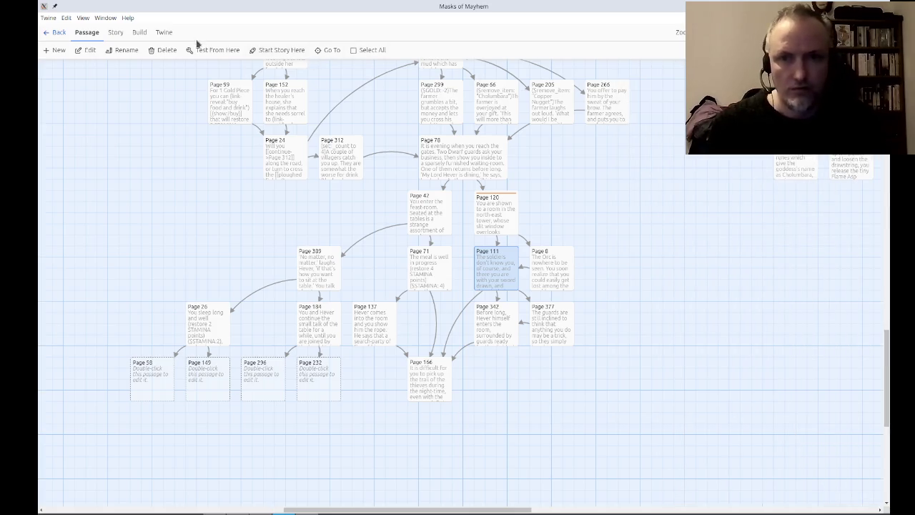
Test-play from Page 111, follow 'go down the rope', then open Page 166.
{"action": "left_click", "coordinate": [218, 50]}
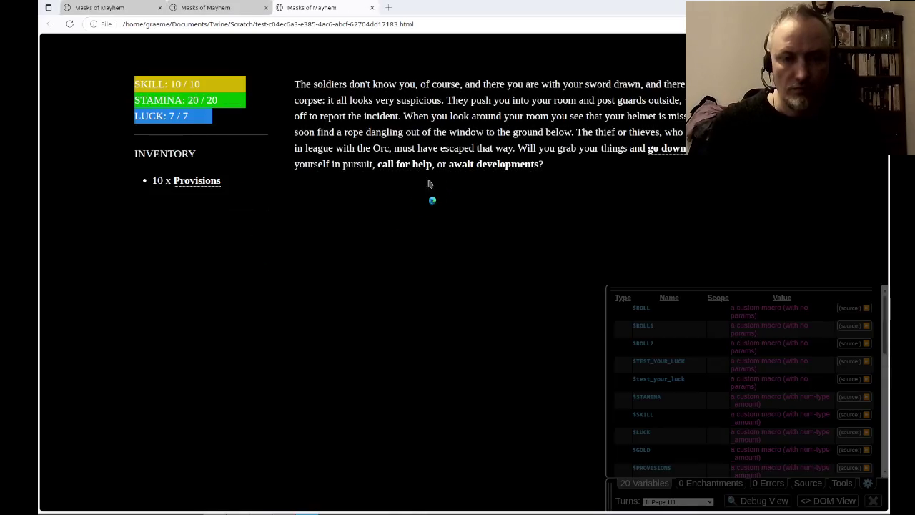
{"action": "left_click", "coordinate": [656, 149]}
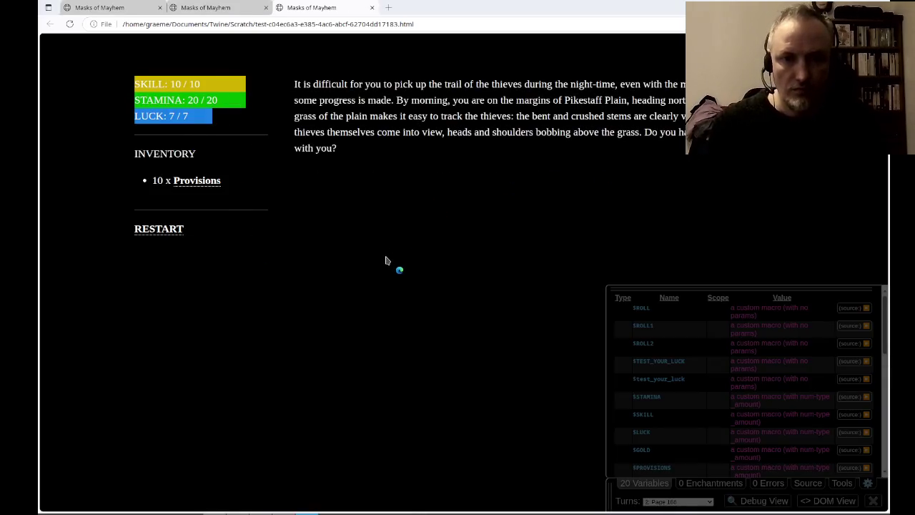
{"action": "key", "text": "alt+Tab"}
{"action": "double_click", "coordinate": [427, 373]}
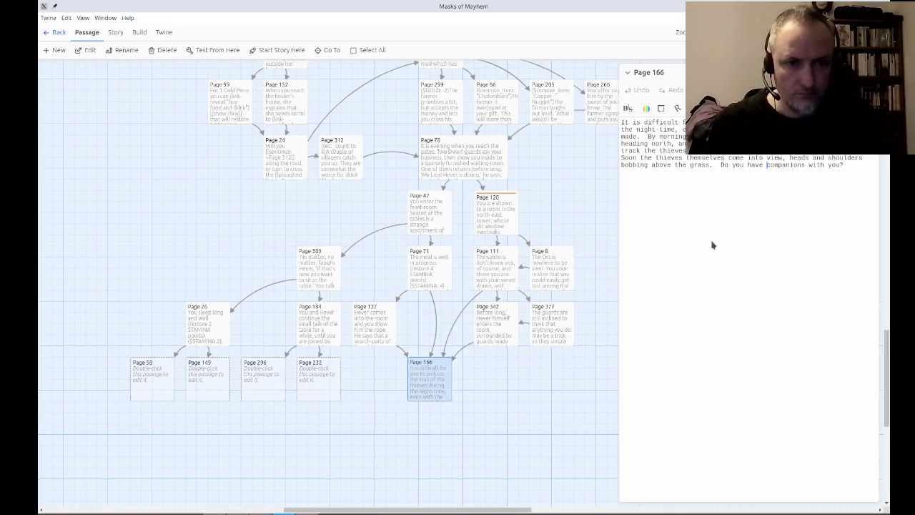
Wrap 'companions' as (link-reveal:"companions")[(show: ?1)] and begin '(set: _yes to $player' at the top.
{"action": "type", "text": "(link:-reveal"}
{"action": "key", "text": "Return"}
{"action": "type", "text": "\"companions"}
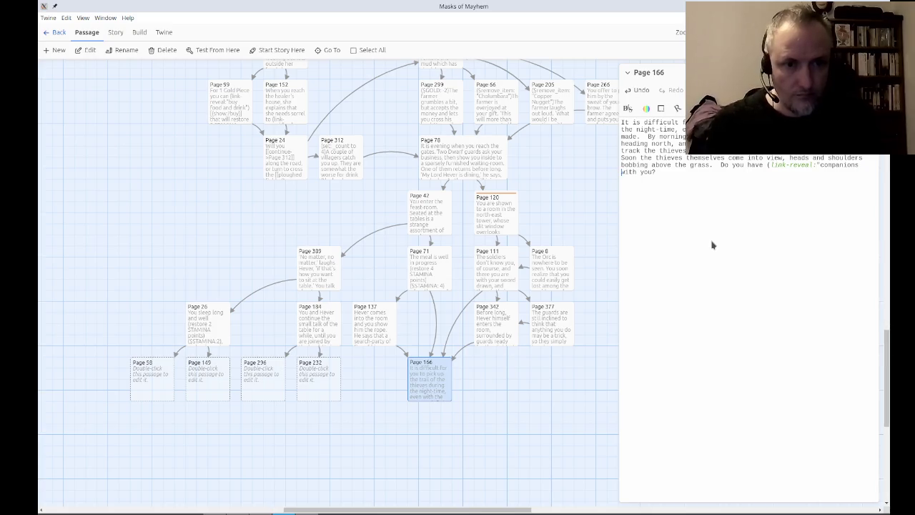
{"action": "type", "text": "\")["}
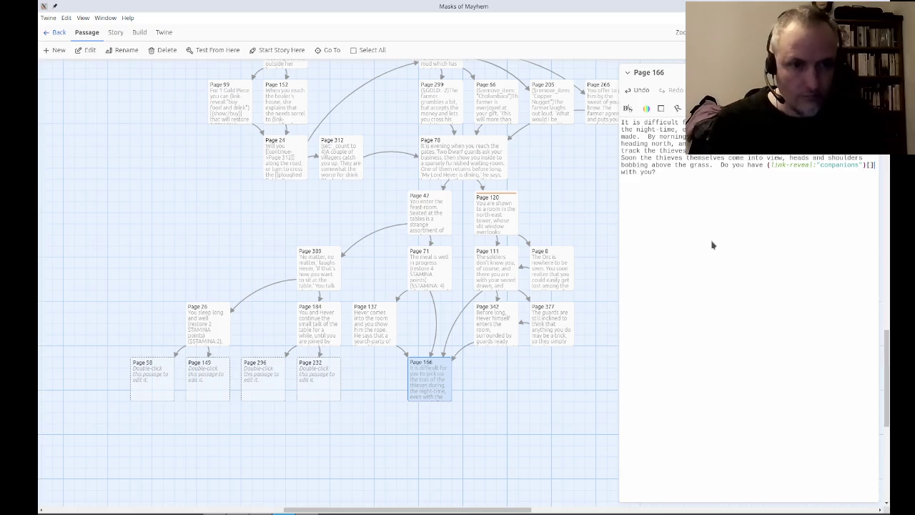
{"action": "type", "text": "(show: ?"}
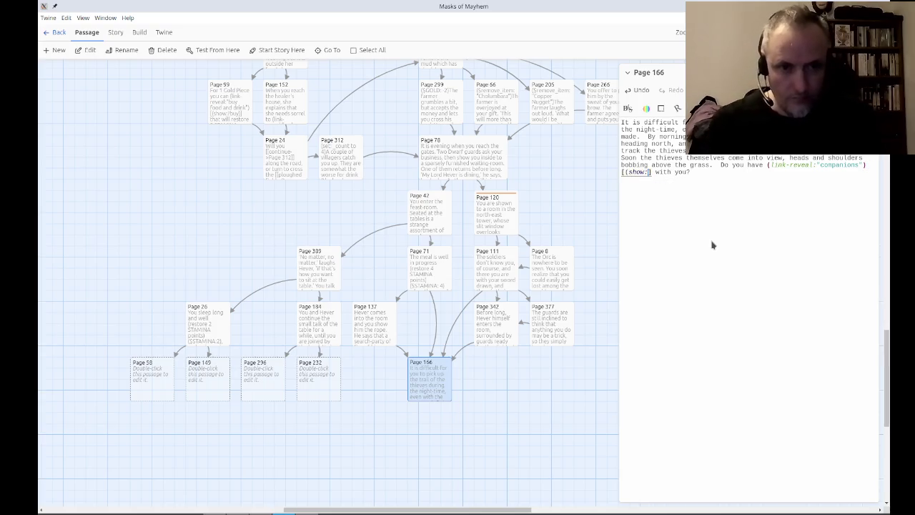
{"action": "type", "text": "1"}
{"action": "key", "text": "End"}
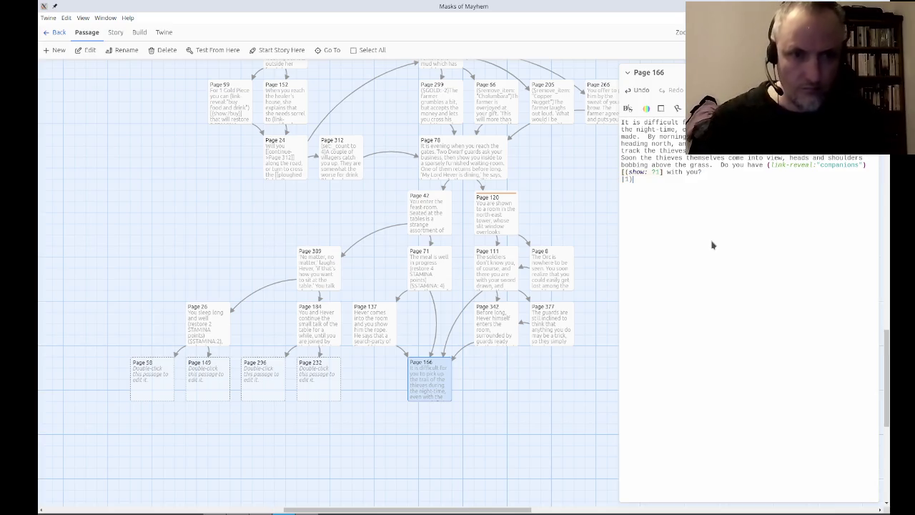
{"action": "type", "text": "["}
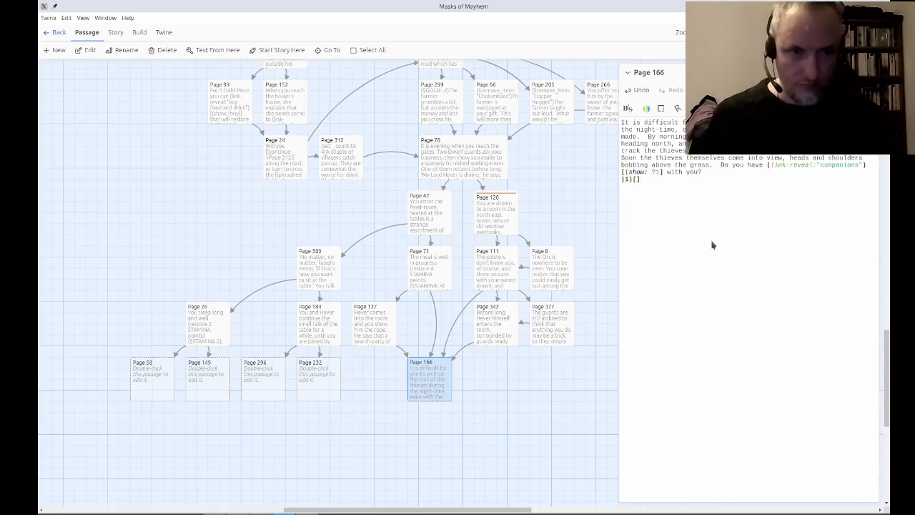
{"action": "type", "text": "(set: "}
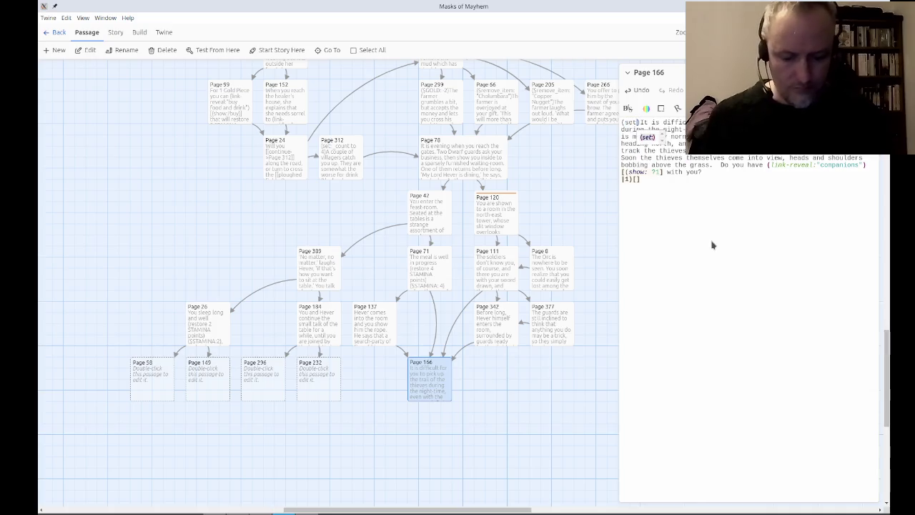
{"action": "type", "text": "_yes to"}
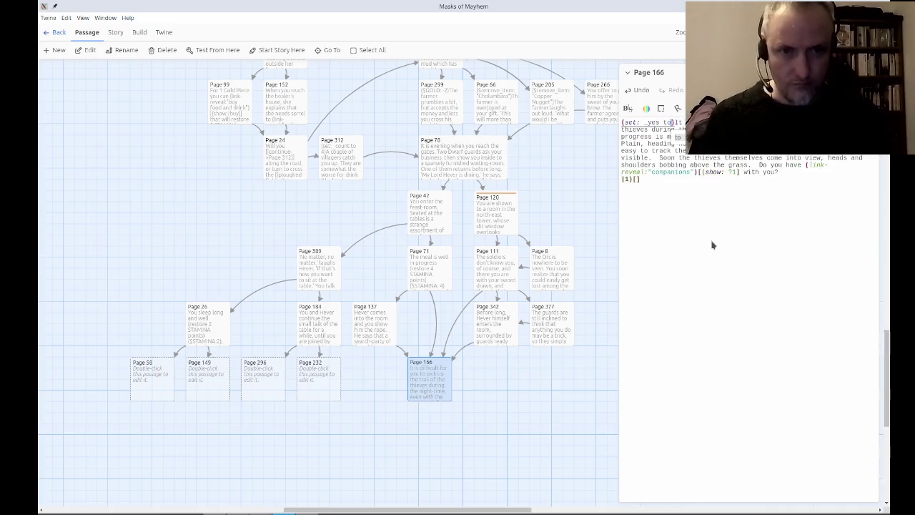
{"action": "type", "text": "$pl"}
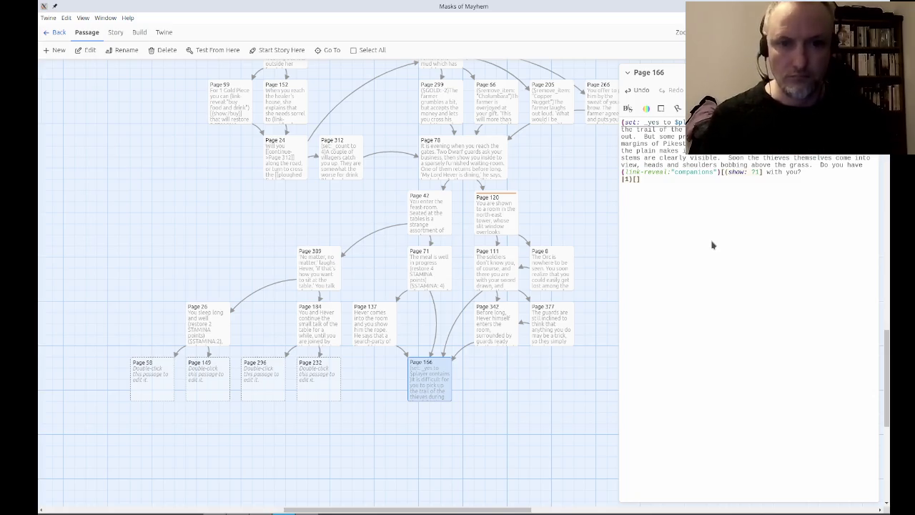
{"action": "double_click", "coordinate": [459, 175]}
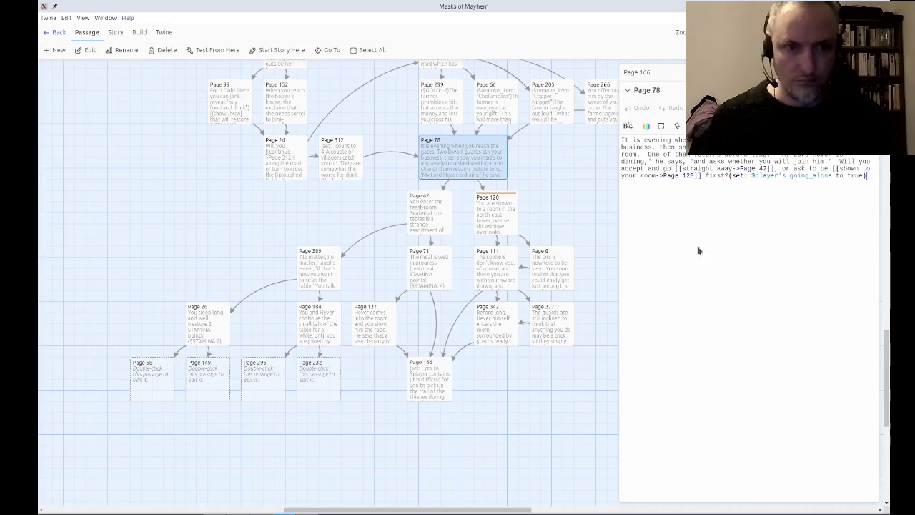
Complete the macro as '$player contains going_alone and $player's going_alone is' false, then test Page 166.
{"action": "double_click", "coordinate": [800, 175]}
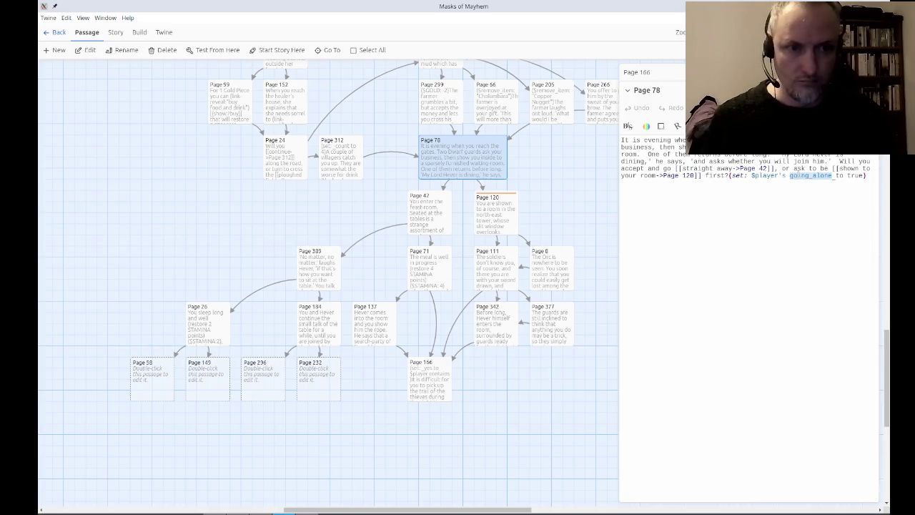
{"action": "left_click", "coordinate": [751, 319]}
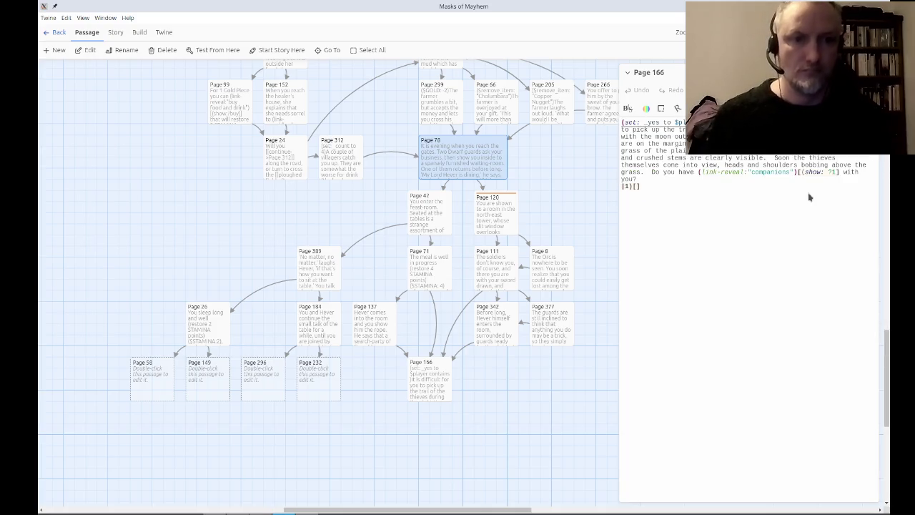
{"action": "type", "text": "going_alone and "}
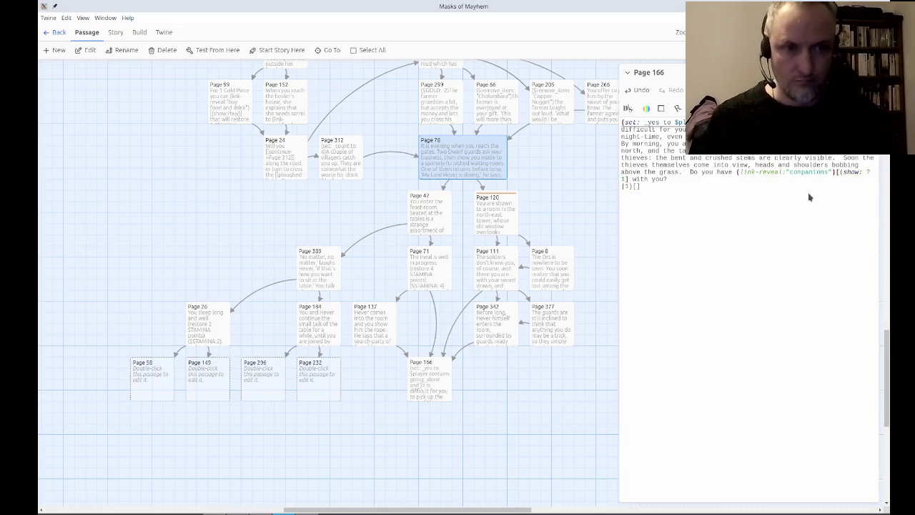
{"action": "type", "text": "$player's going_alone is false"}
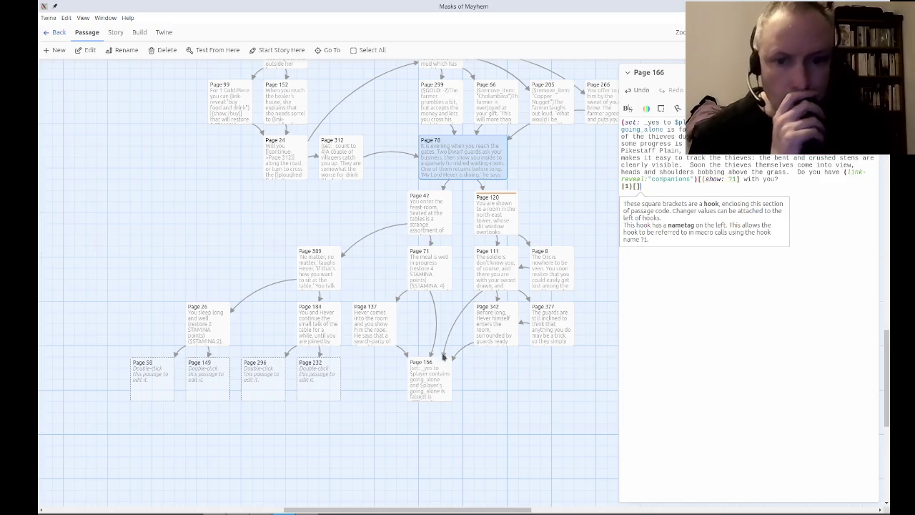
{"action": "left_click", "coordinate": [429, 391]}
{"action": "left_click", "coordinate": [218, 53]}
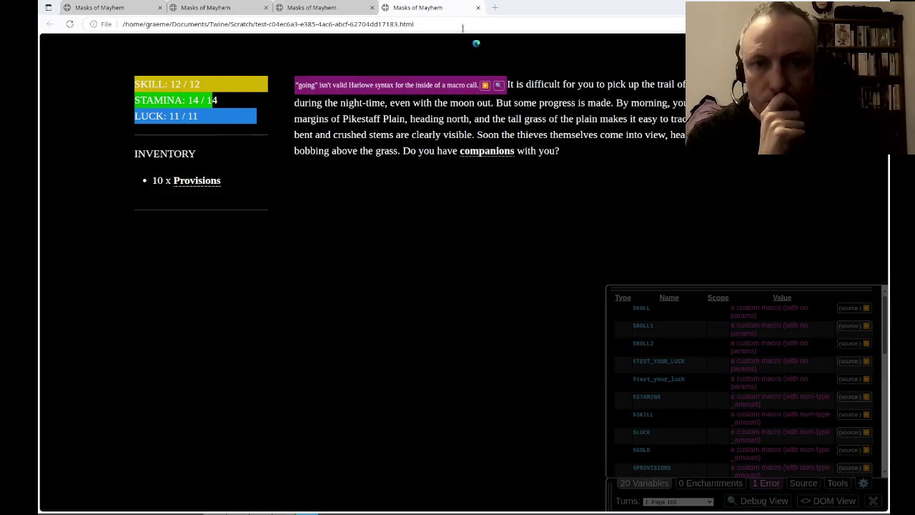
{"action": "left_click", "coordinate": [480, 8]}
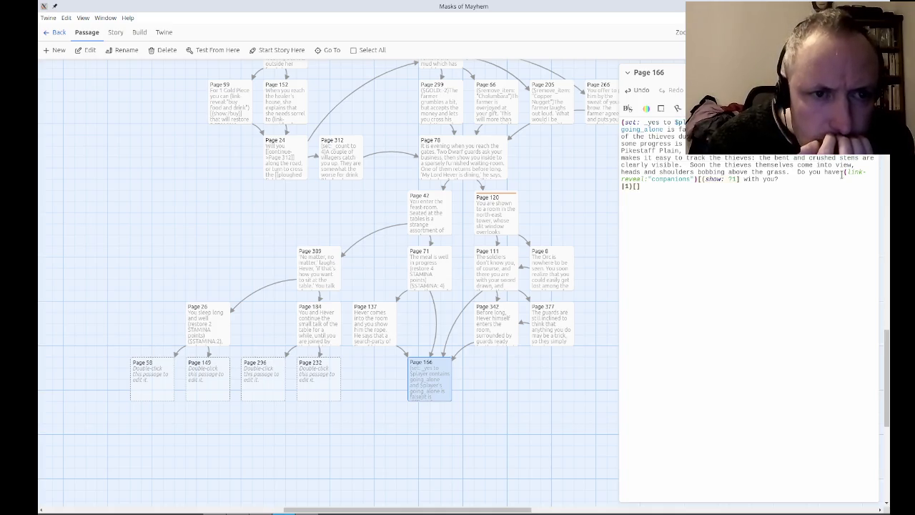
Put quotes around going_alone in the contains check and retest Page 166.
{"action": "left_click", "coordinate": [841, 175]}
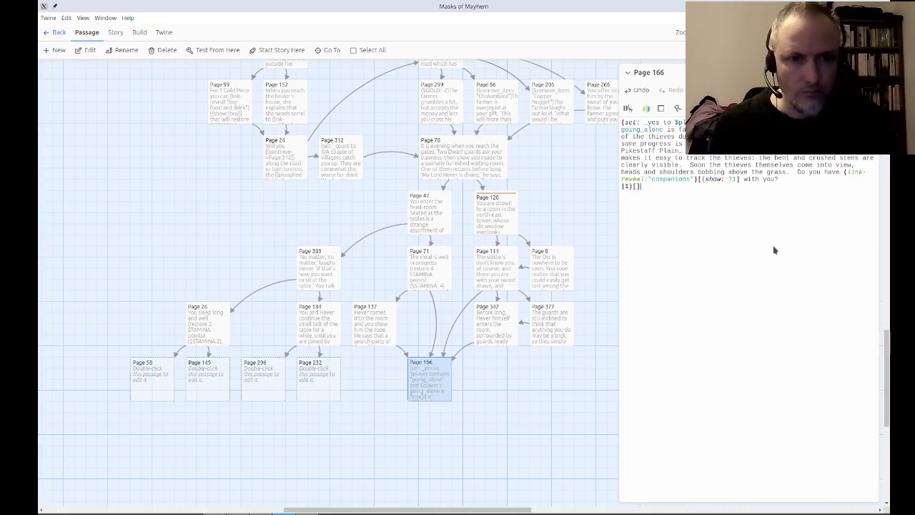
{"action": "left_click", "coordinate": [228, 51]}
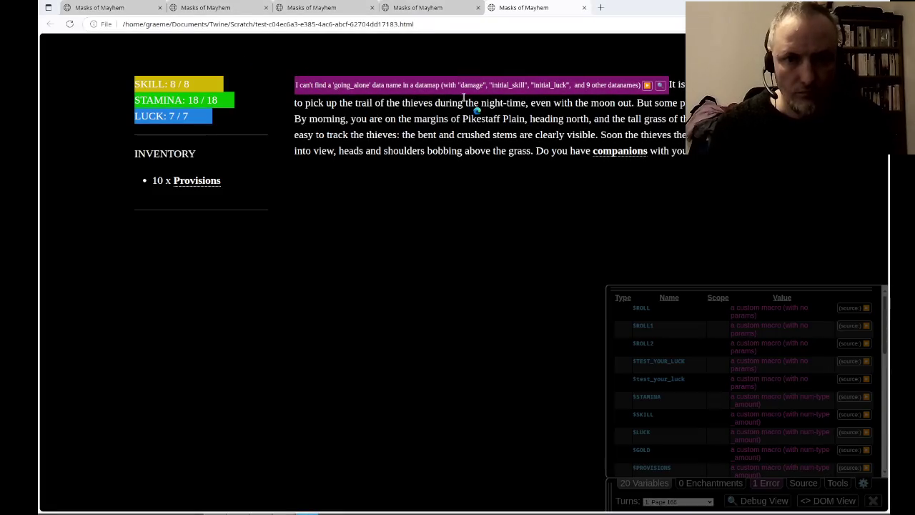
{"action": "left_click_drag", "start_coordinate": [464, 103], "coordinate": [472, 168]}
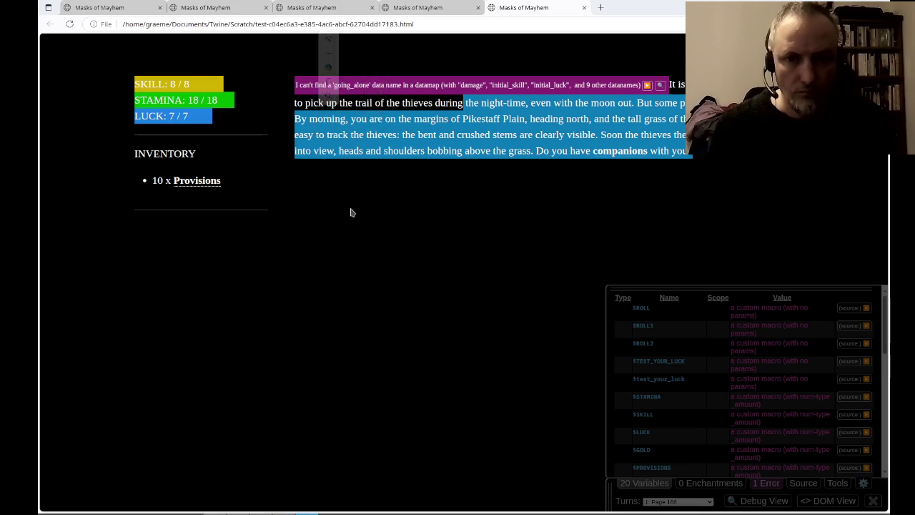
{"action": "key", "text": "alt+Tab"}
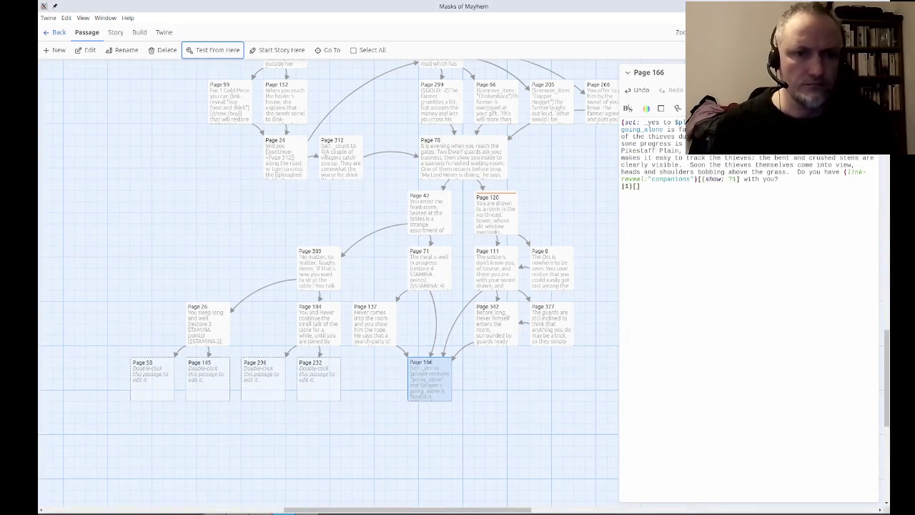
Insert a new '(set: _yes to )' line at the top of Page 166.
{"action": "left_click", "coordinate": [824, 172]}
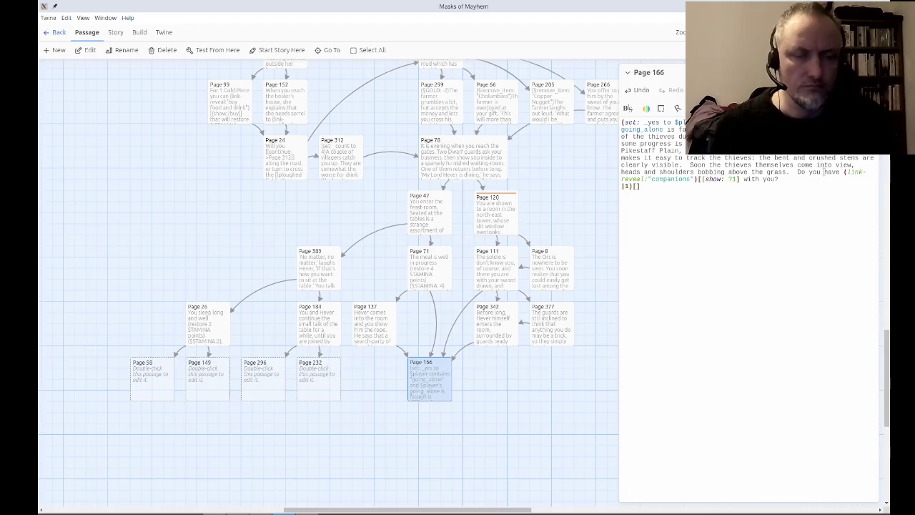
{"action": "key", "text": "ctrl+Home"}
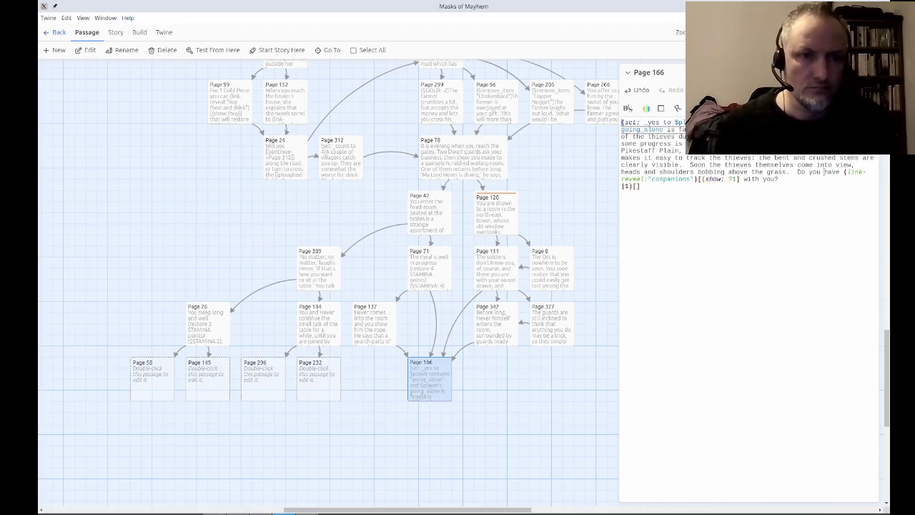
{"action": "key", "text": "ctrl+Right"}
{"action": "key", "text": "ctrl+Right"}
{"action": "key", "text": "ctrl+Right"}
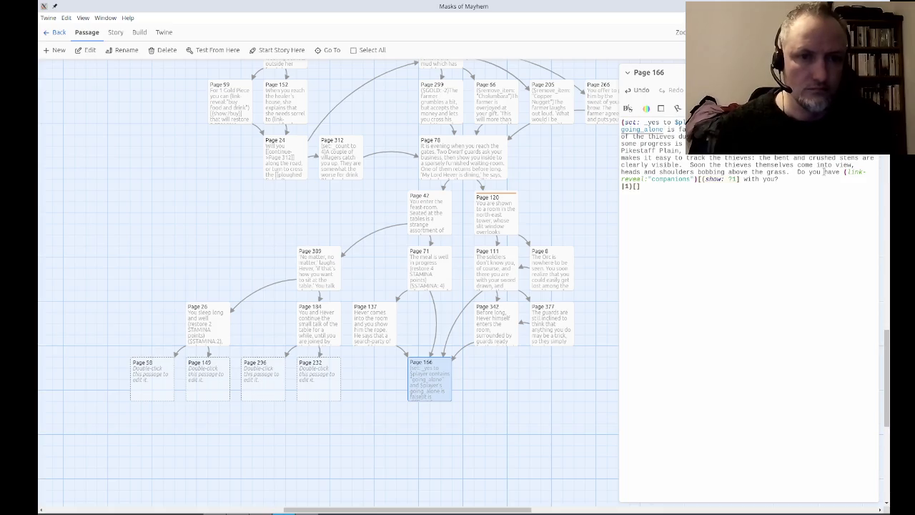
{"action": "key", "text": "ctrl+Left"}
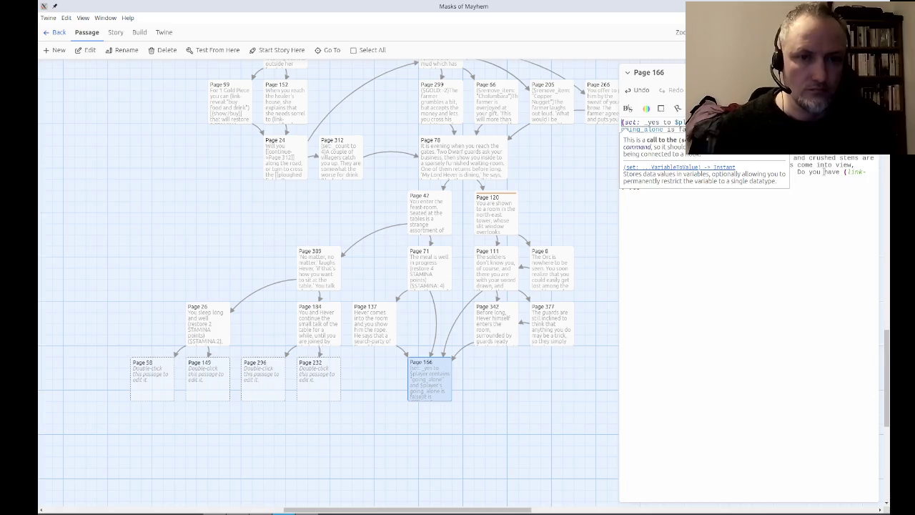
{"action": "key", "text": "Return"}
{"action": "key", "text": "Up"}
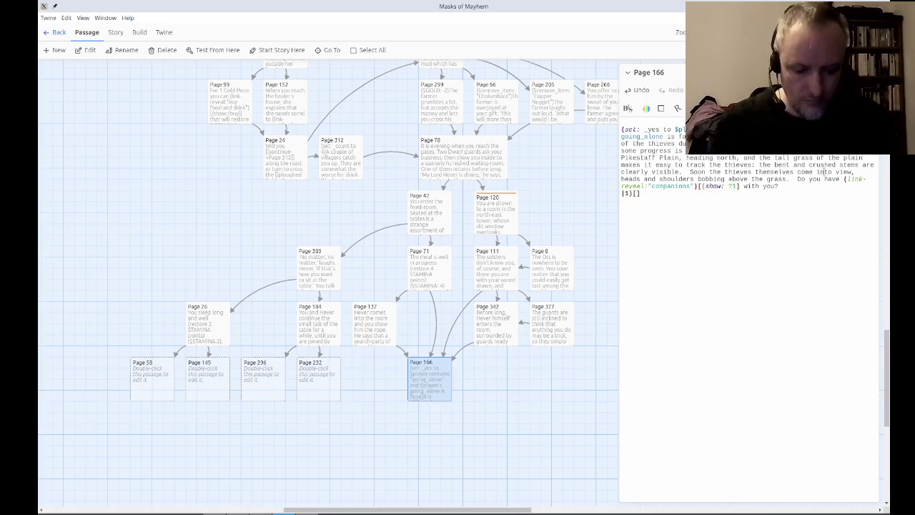
{"action": "type", "text": "(set: "}
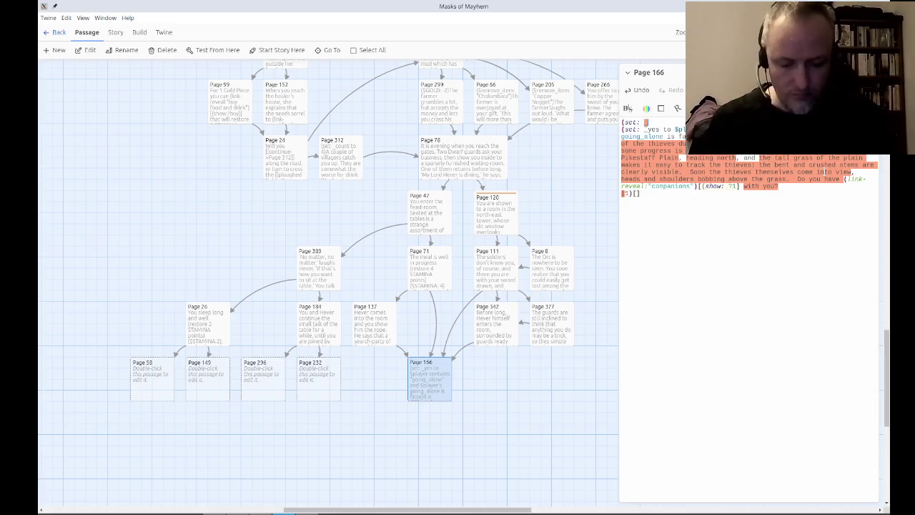
{"action": "type", "text": "_yes to fal"}
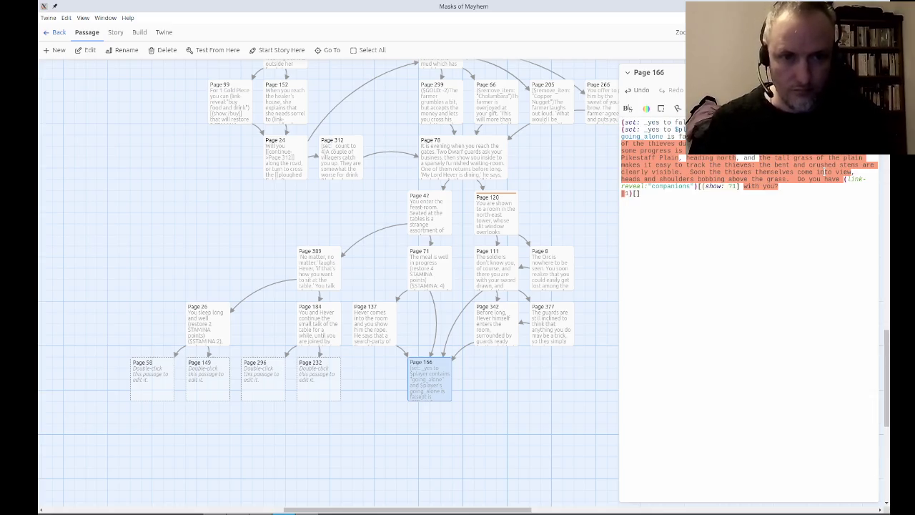
{"action": "type", "text": ")"}
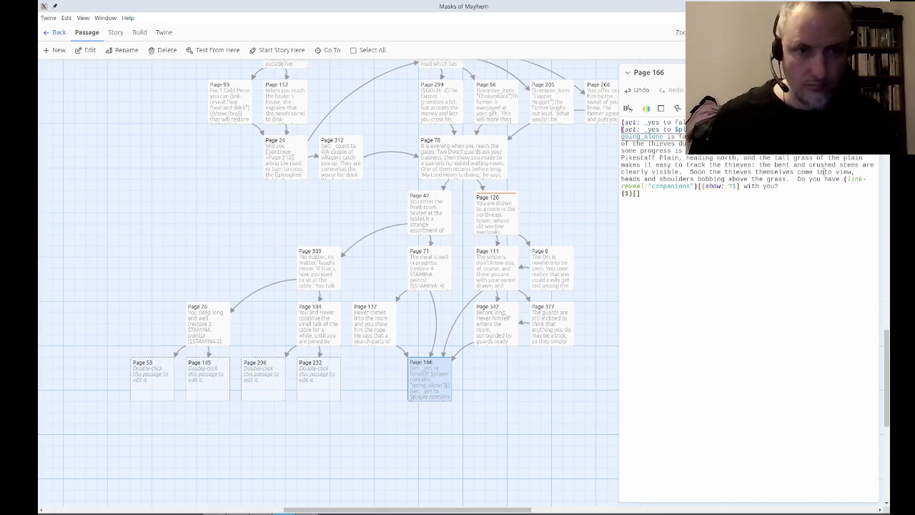
Trim the old set line to the $player's test and move it after the new first line.
{"action": "key", "text": "Right"}
{"action": "key", "text": "Right"}
{"action": "key", "text": "Right"}
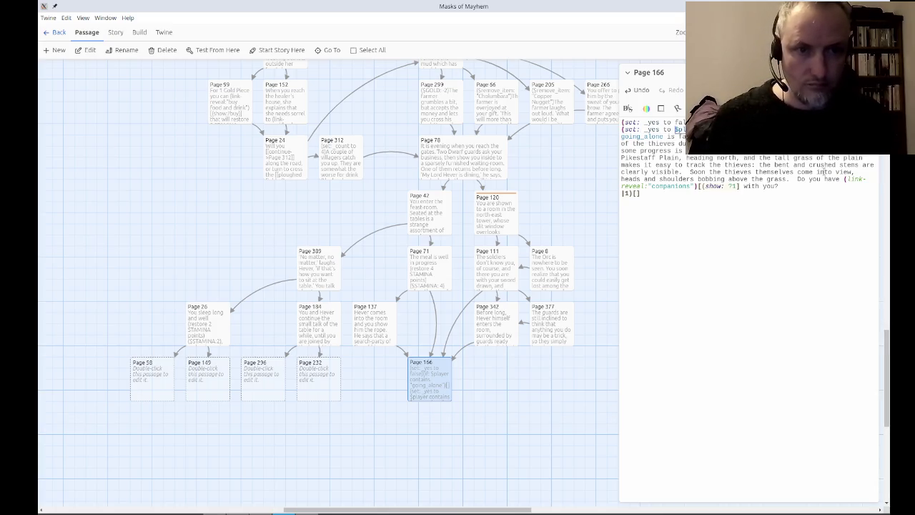
{"action": "key", "text": "shift+End"}
{"action": "key", "text": "Delete"}
{"action": "type", "text": "'s"}
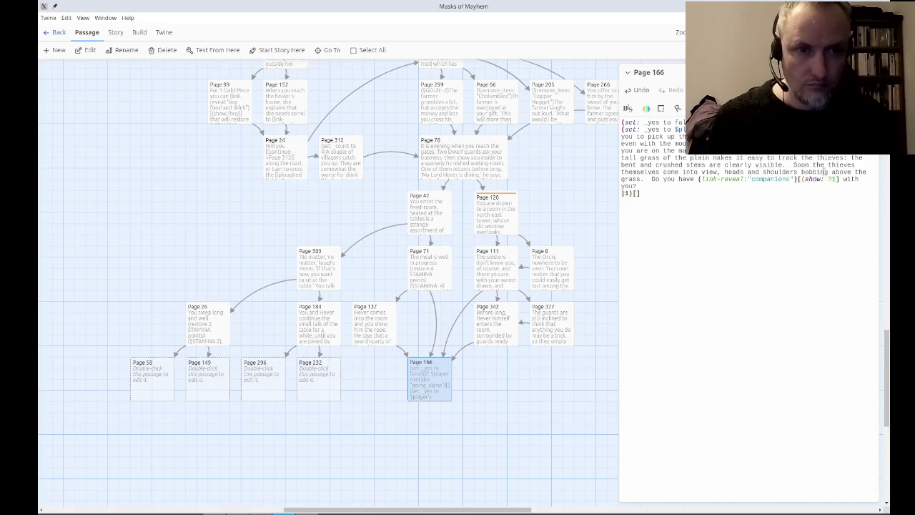
{"action": "key", "text": "Delete"}
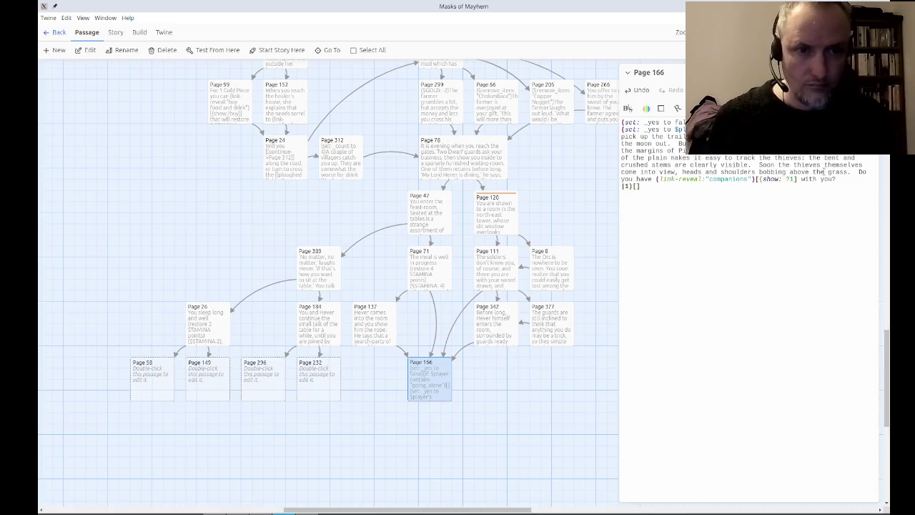
{"action": "key", "text": "shift+Home"}
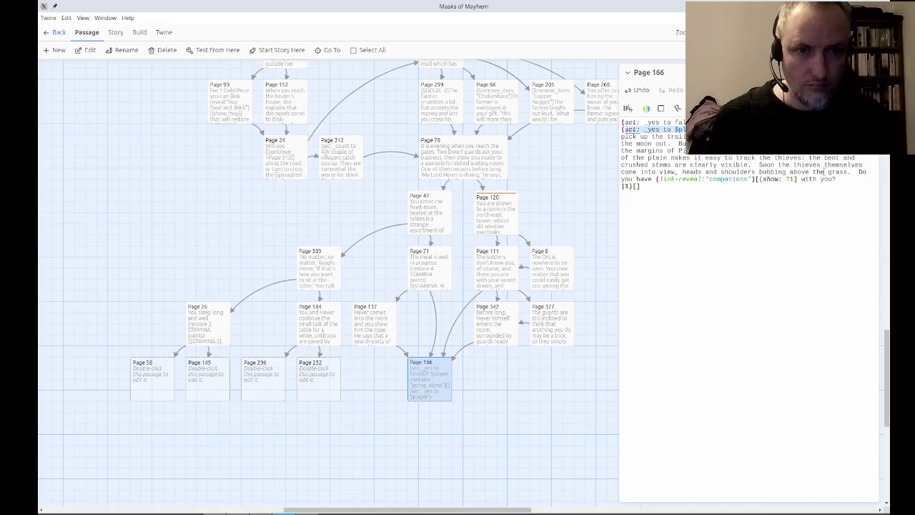
{"action": "key", "text": "Delete"}
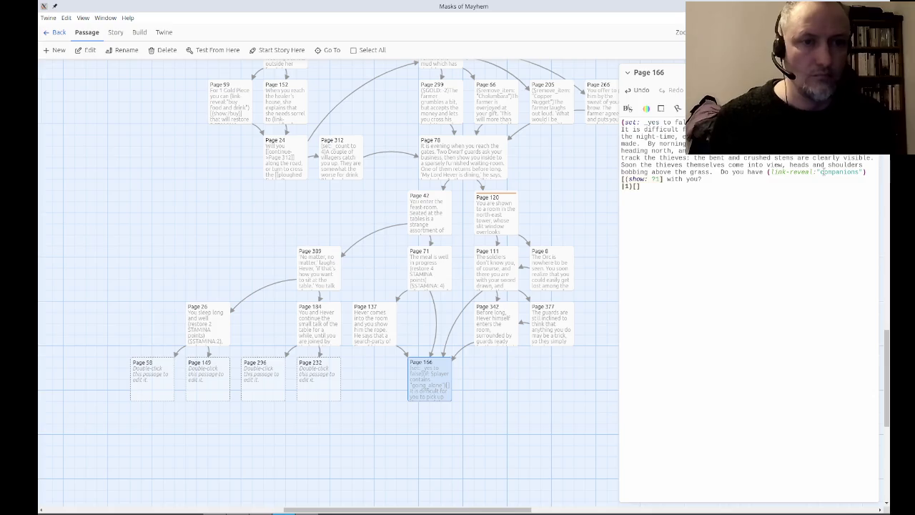
{"action": "key", "text": "ctrl+v"}
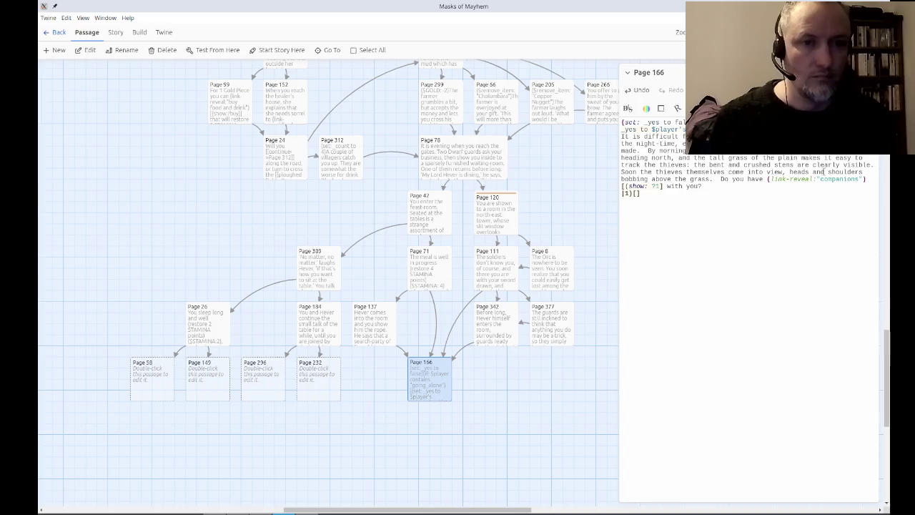
{"action": "key", "text": "ctrl+Home"}
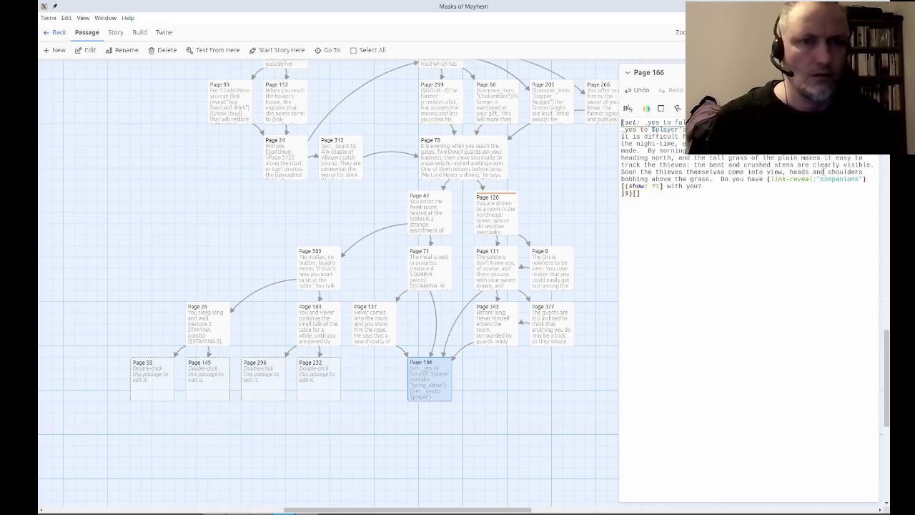
Add the 'not' test on $player and retest Page 166 with 0 errors.
{"action": "left_click", "coordinate": [659, 122]}
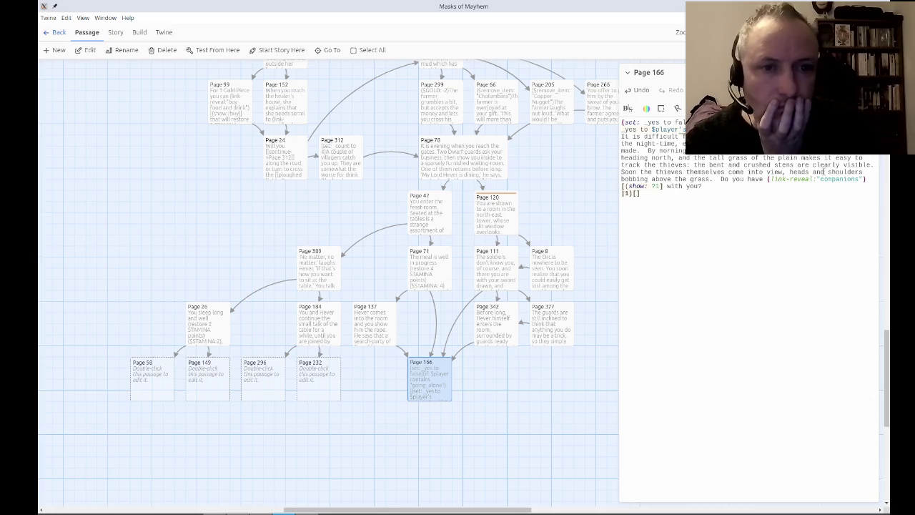
{"action": "key", "text": "Down"}
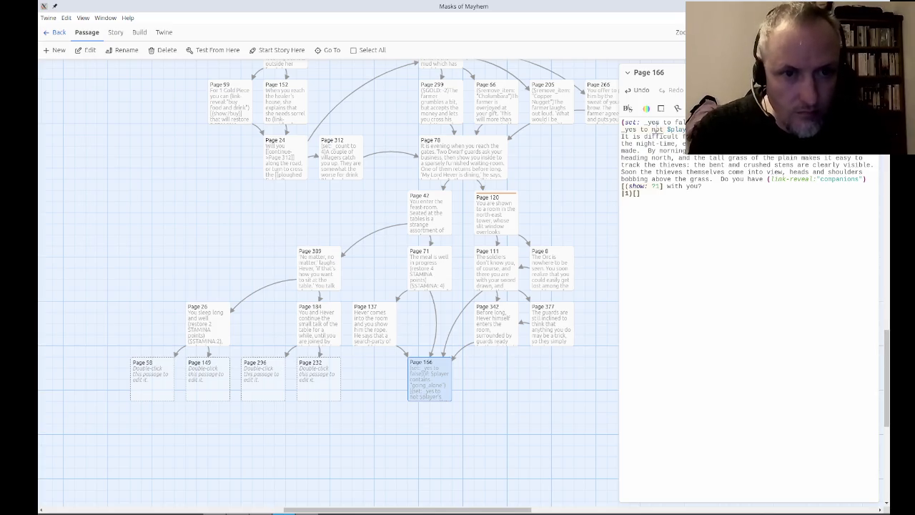
{"action": "left_click", "coordinate": [654, 129]}
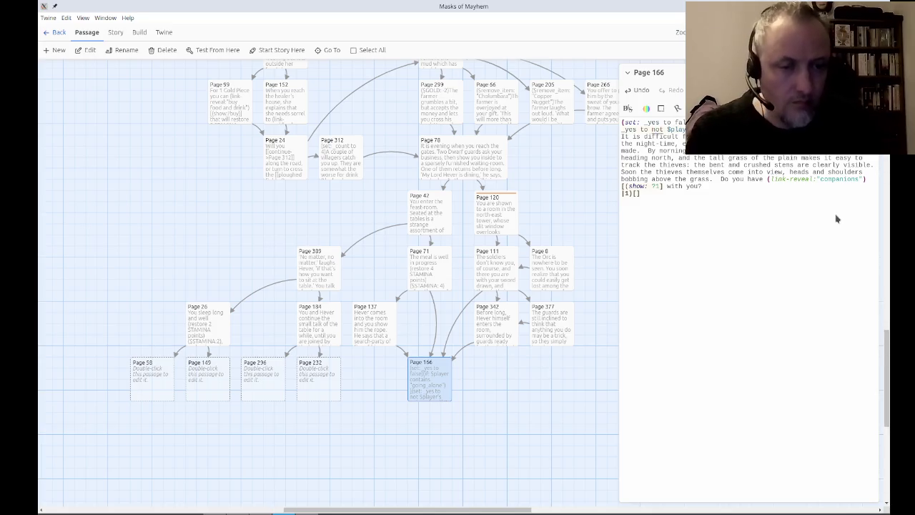
{"action": "left_click", "coordinate": [780, 208]}
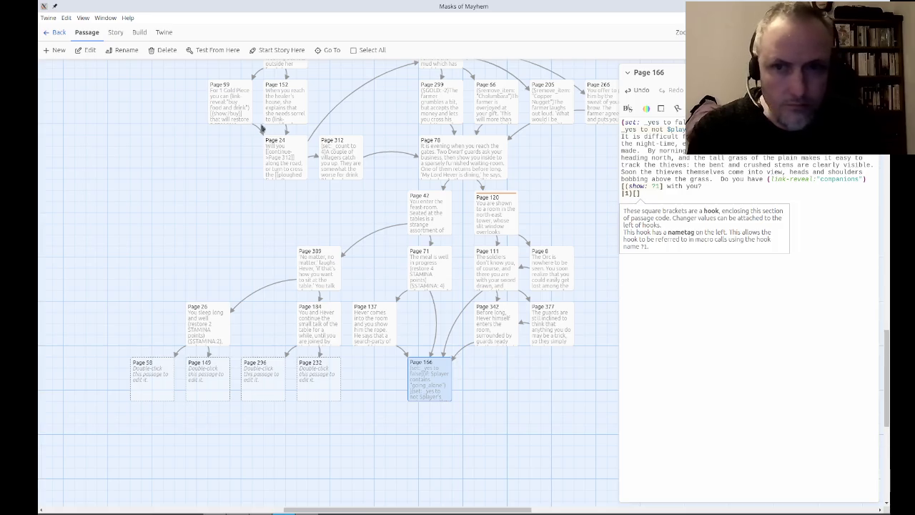
{"action": "left_click", "coordinate": [219, 52]}
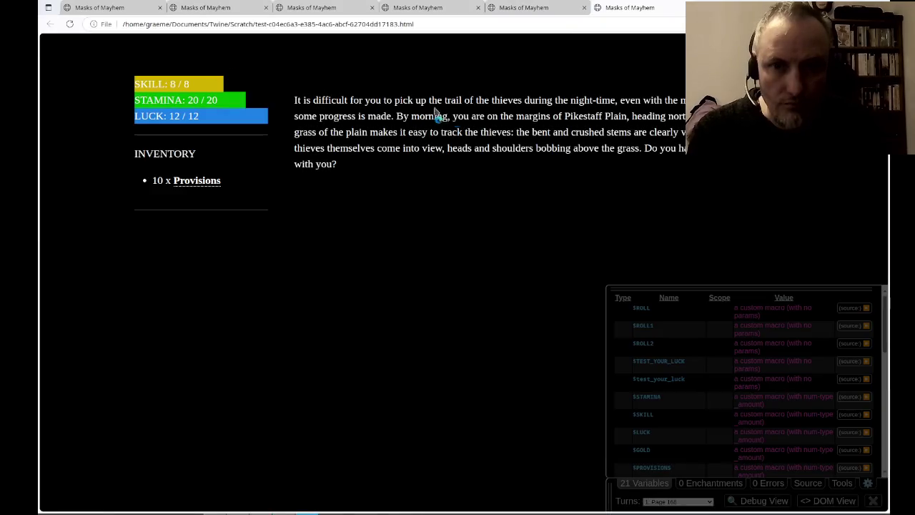
Put a '{==' marker line atop Page 166, add a blank line before the prose, and retest.
{"action": "key", "text": "alt+Tab"}
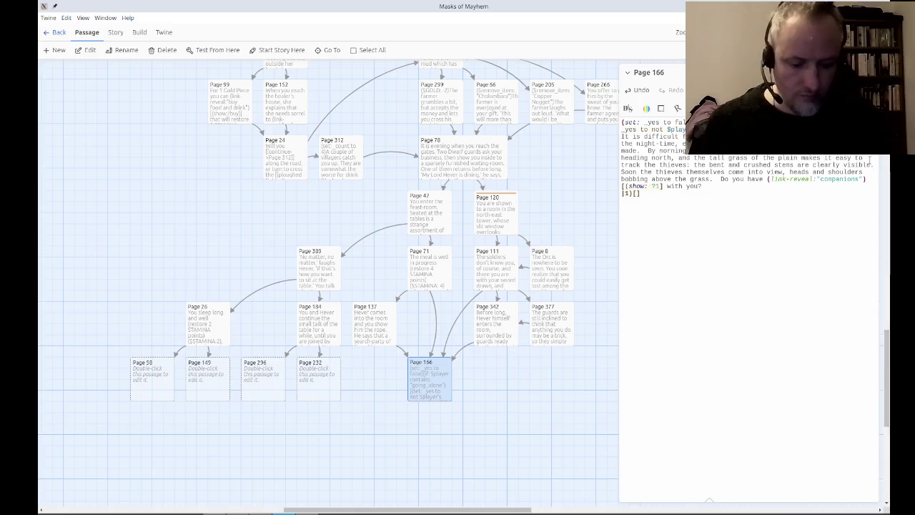
{"action": "type", "text": "["}
{"action": "left_click", "coordinate": [625, 136]}
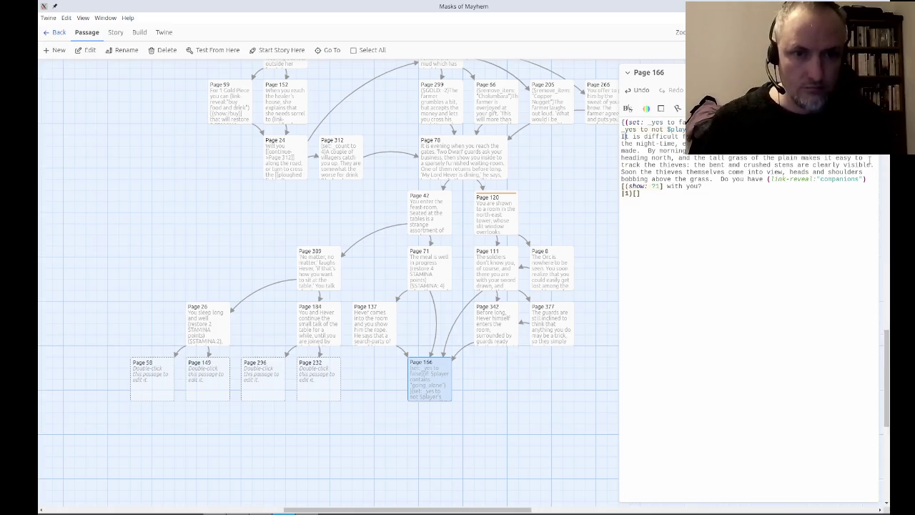
{"action": "left_click", "coordinate": [622, 123]}
{"action": "type", "text": "{=="}
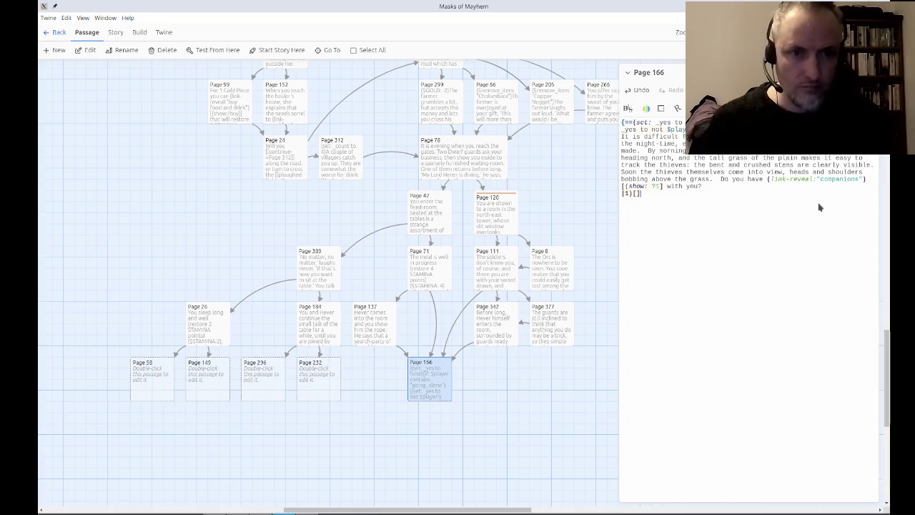
{"action": "key", "text": "Return"}
{"action": "double_click", "coordinate": [651, 130]}
{"action": "left_click", "coordinate": [621, 143]}
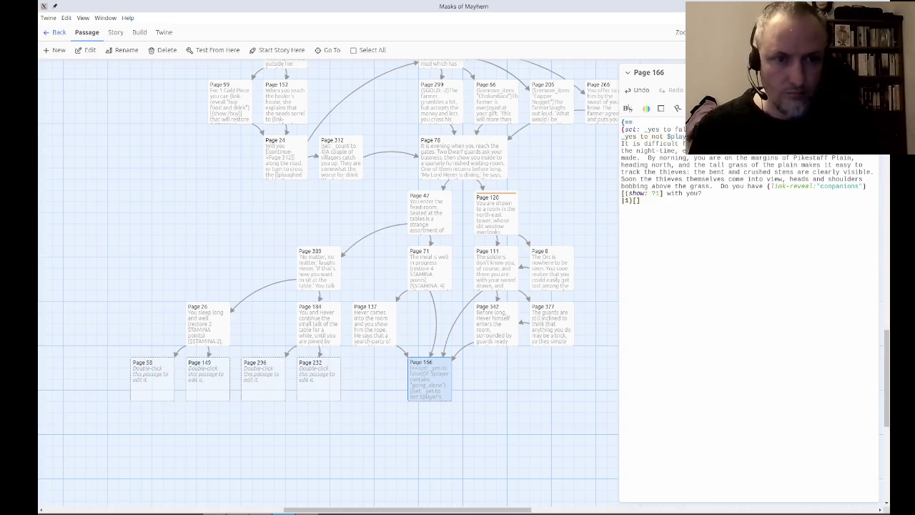
{"action": "key", "text": "Return"}
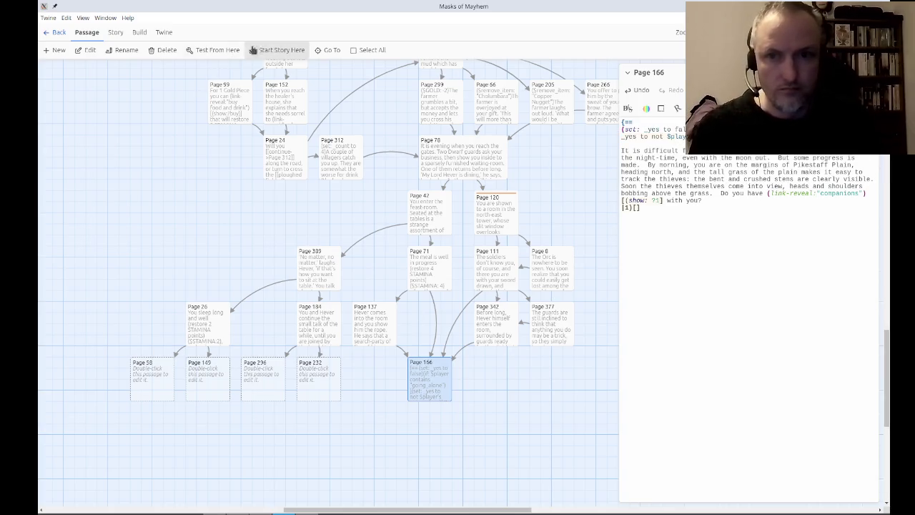
{"action": "left_click", "coordinate": [232, 50]}
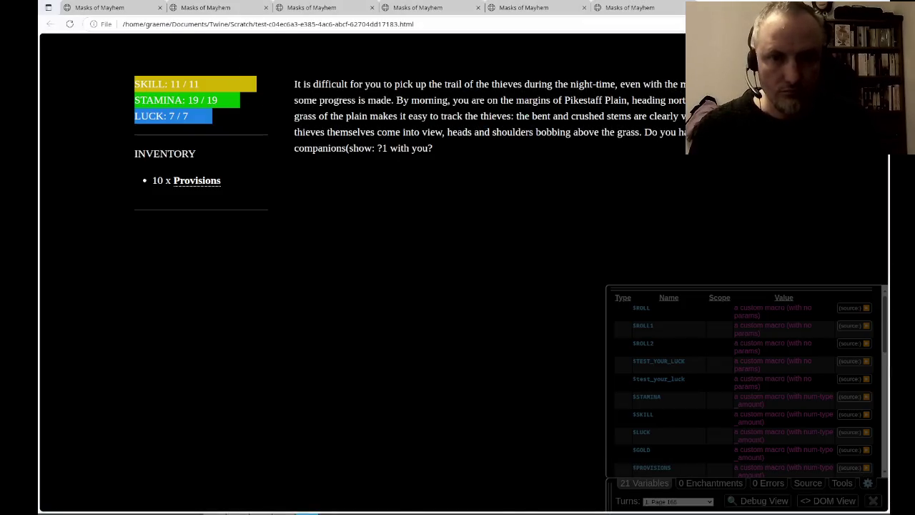
{"action": "key", "text": "alt+Tab"}
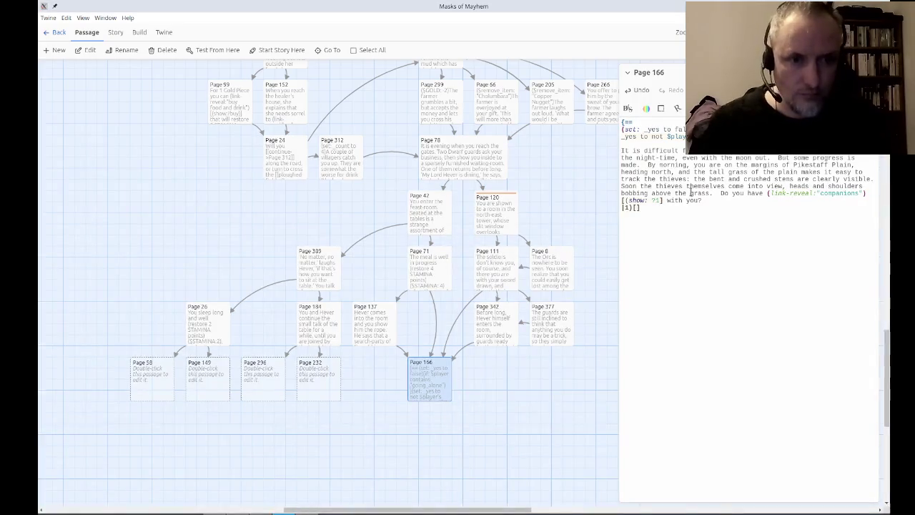
Insert an (if:) check on its own indented line inside Page 166's hook.
{"action": "left_click", "coordinate": [660, 201]}
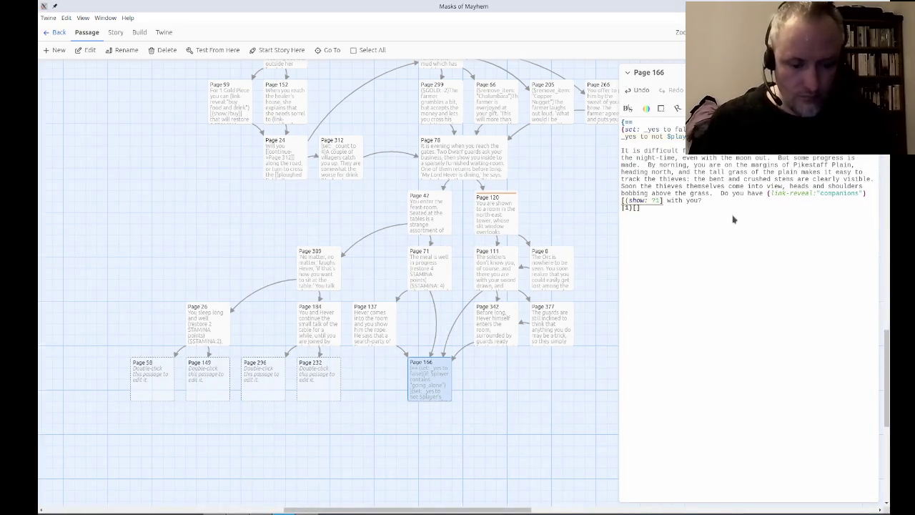
{"action": "type", "text": ")"}
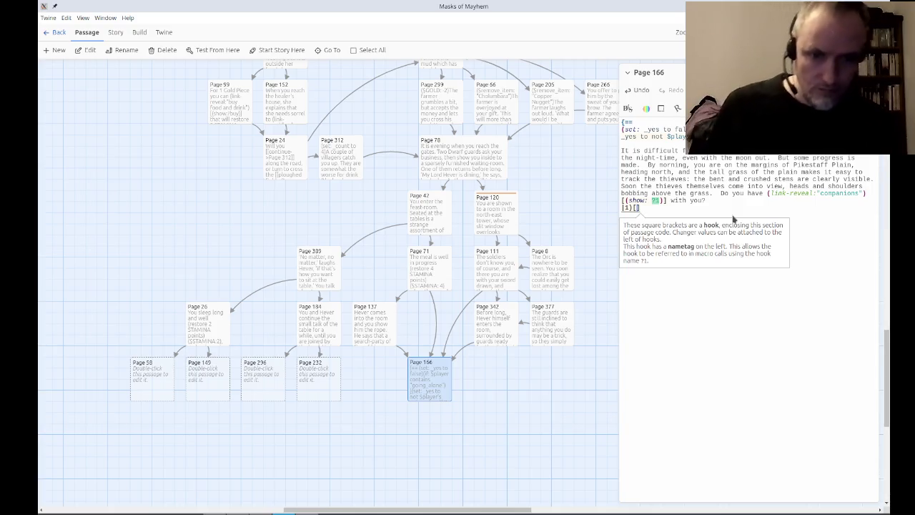
{"action": "type", "text": "if: _y"}
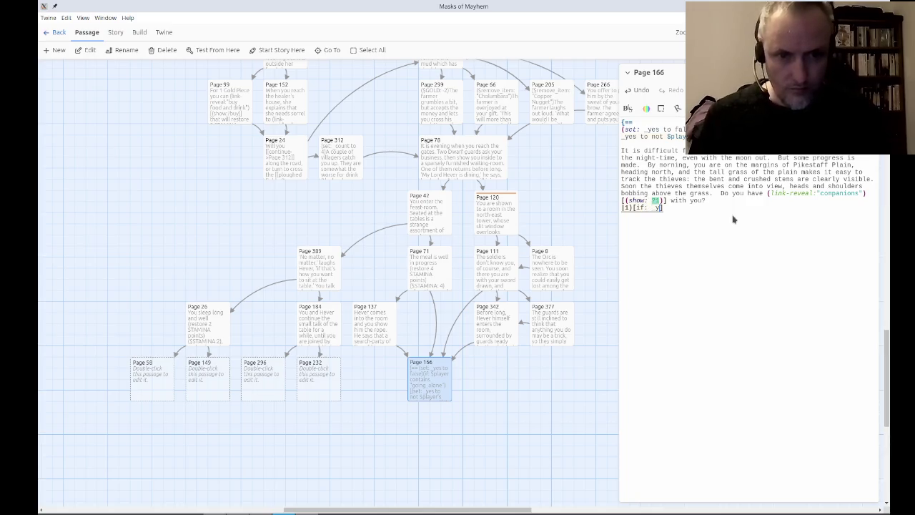
{"action": "type", "text": ")"}
{"action": "key", "text": "Left"}
{"action": "key", "text": "Left"}
{"action": "key", "text": "Left"}
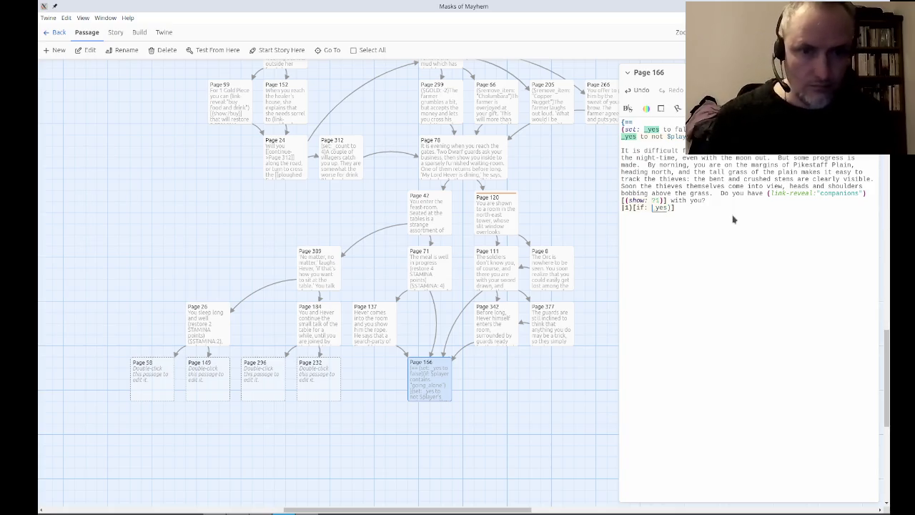
{"action": "type", "text": "("}
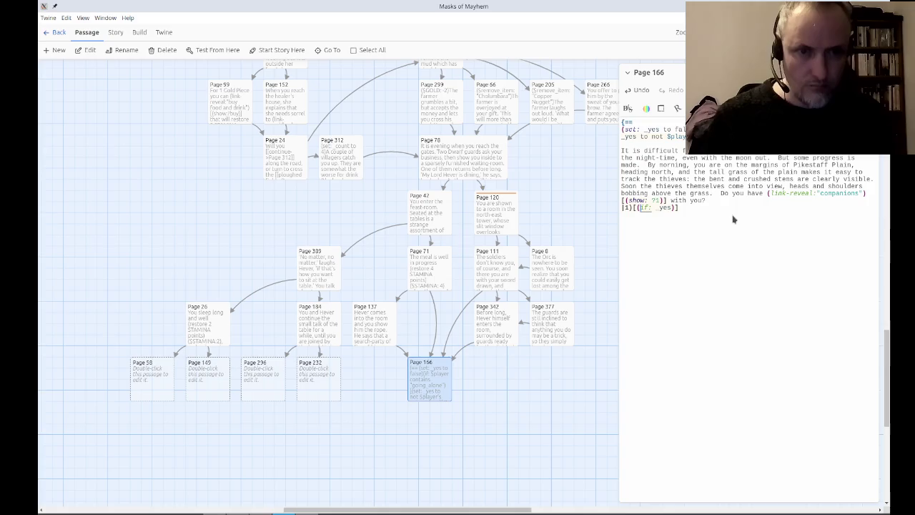
{"action": "key", "text": "Left"}
{"action": "key", "text": "Return"}
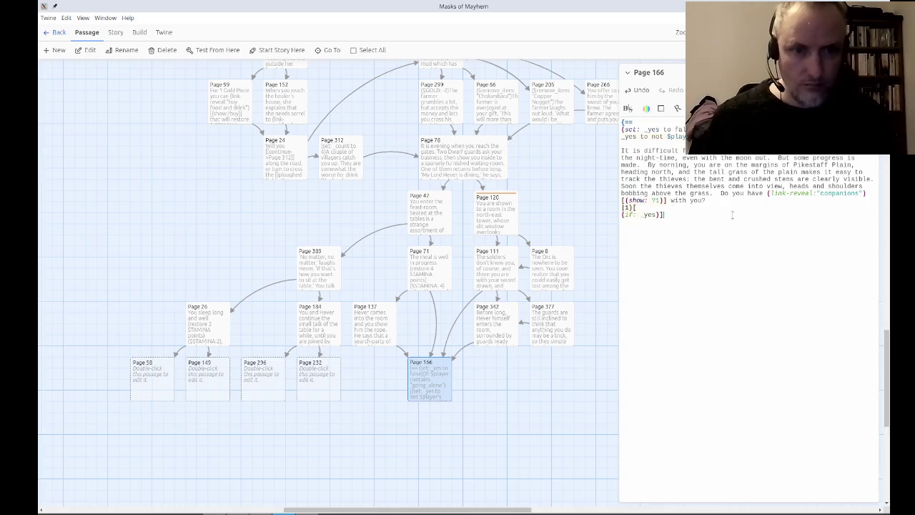
{"action": "key", "text": "Up"}
{"action": "key", "text": "End"}
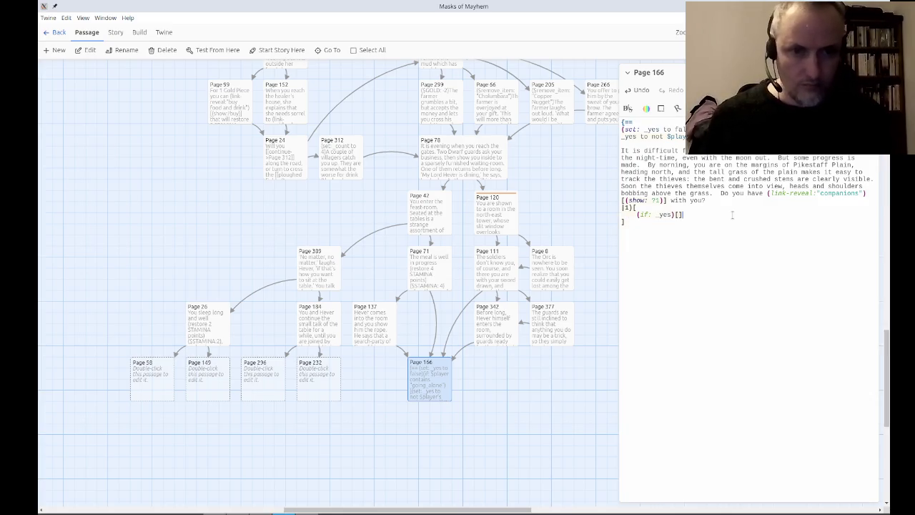
{"action": "key", "text": "Return"}
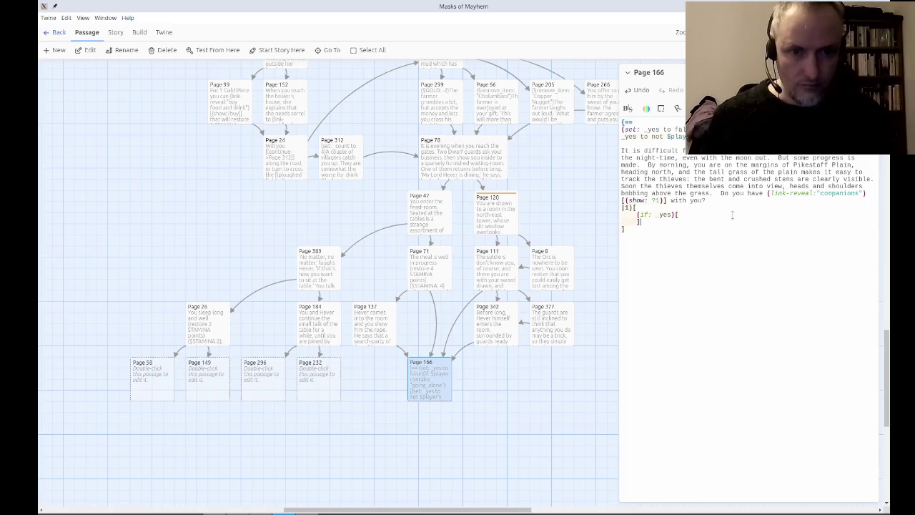
Add an (else:)[] hook split across lines, leaving a blank line in the if hook.
{"action": "type", "text": "else:)[]"}
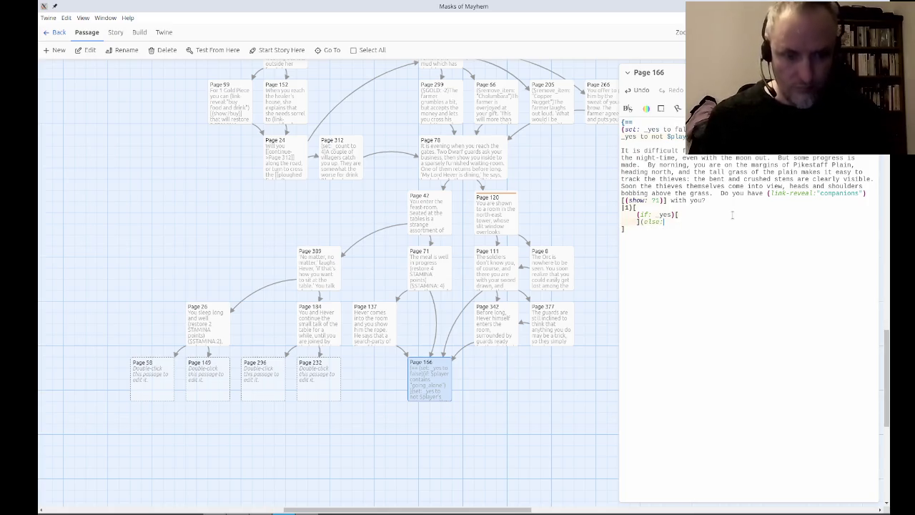
{"action": "key", "text": "Return"}
{"action": "key", "text": "Up"}
{"action": "key", "text": "Up"}
{"action": "key", "text": "End"}
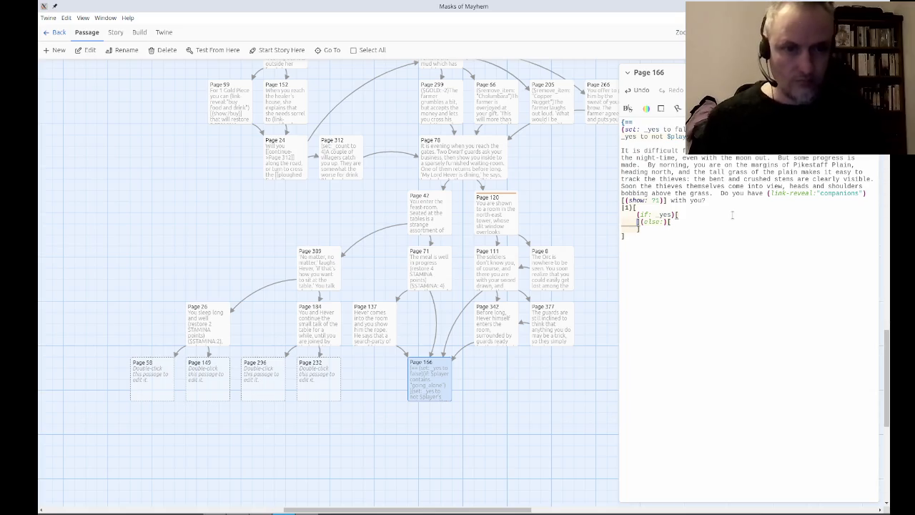
{"action": "key", "text": "Return"}
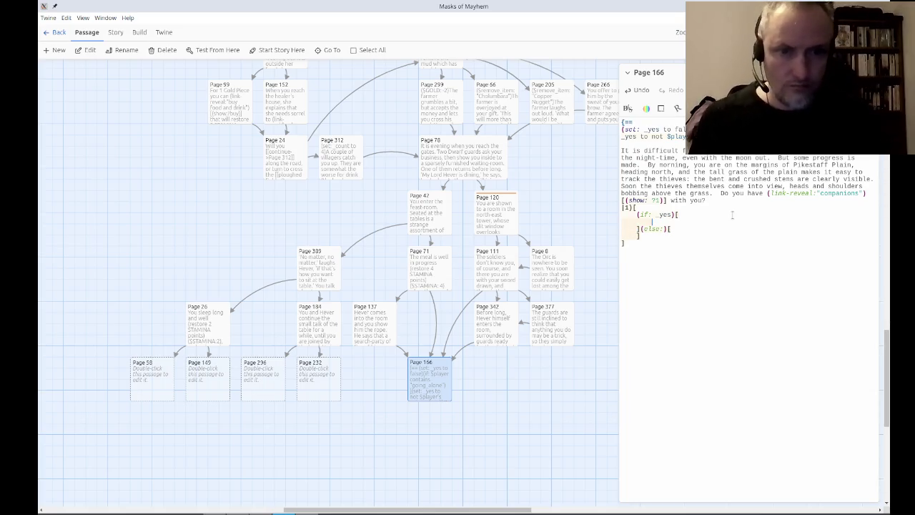
Write (dialog: "Yes, you have formed a search-party") in the if branch and copy it for the else branch.
{"action": "type", "text": "(dialog"}
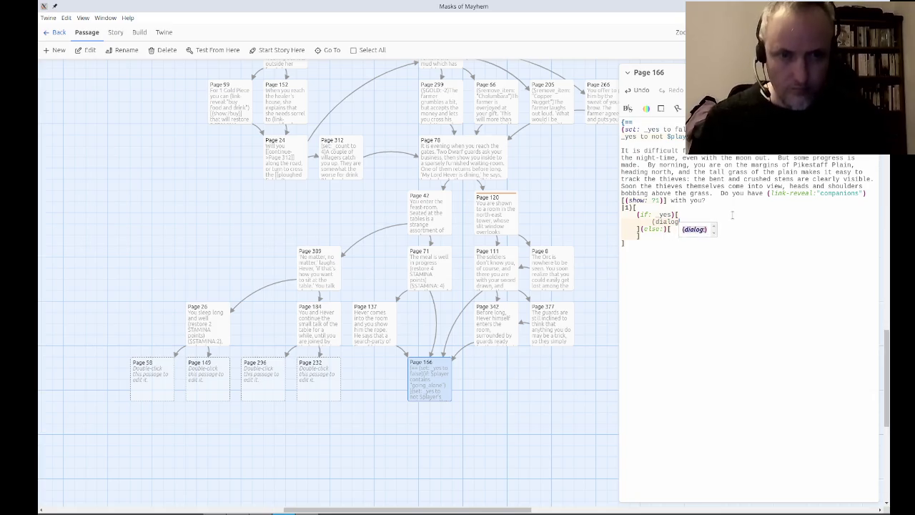
{"action": "type", "text": ": \""}
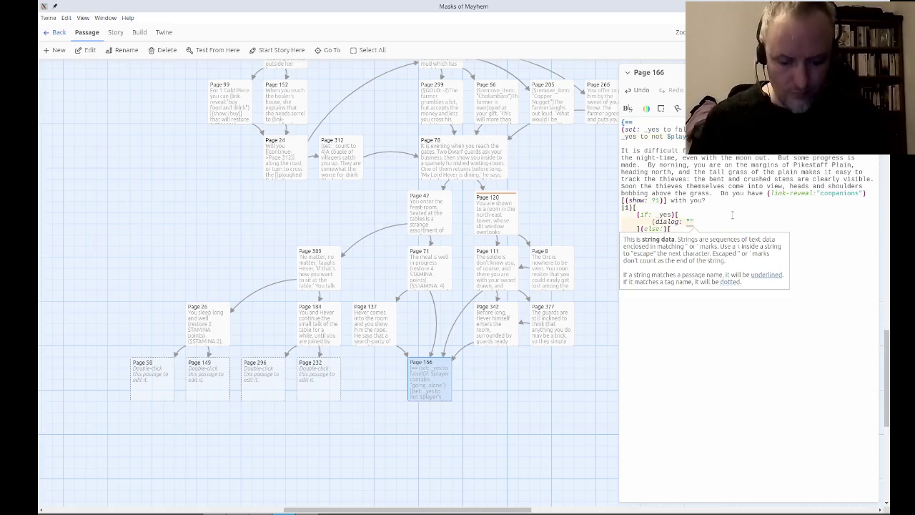
{"action": "type", "text": "Yes, you h"}
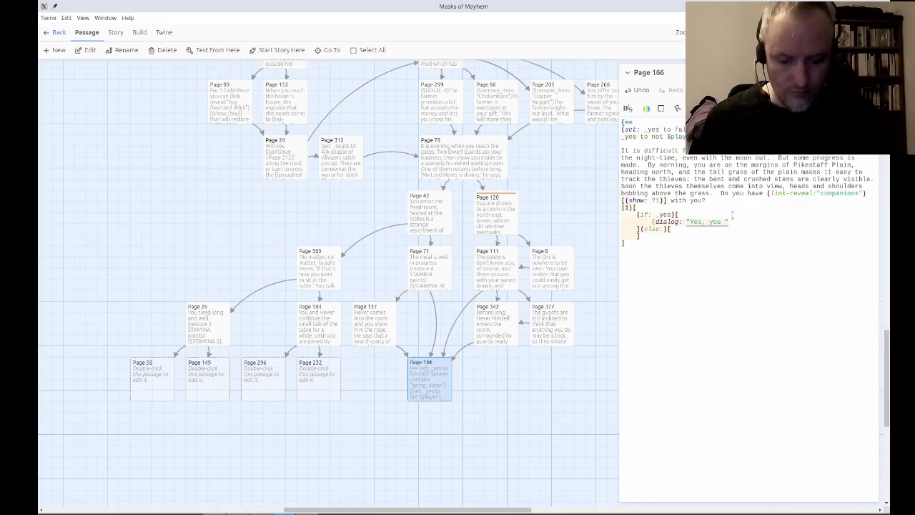
{"action": "type", "text": "ave f"}
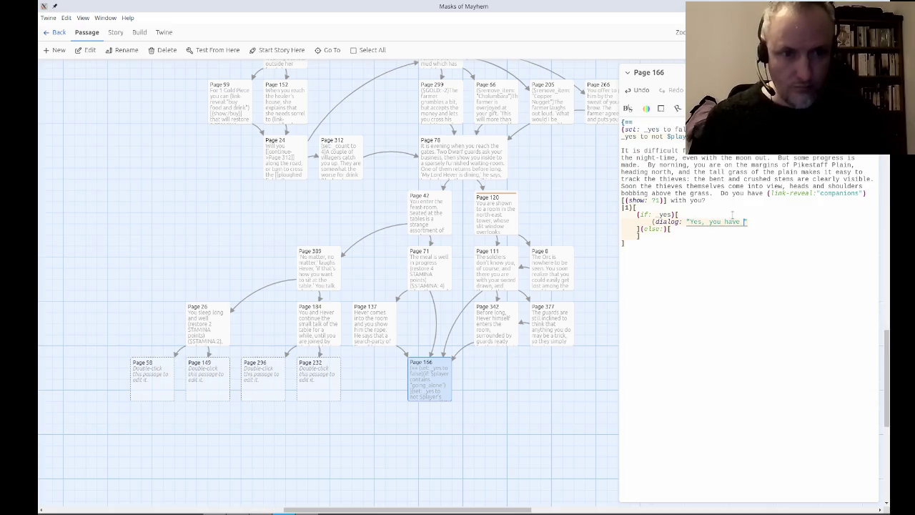
{"action": "type", "text": "ormed a s"}
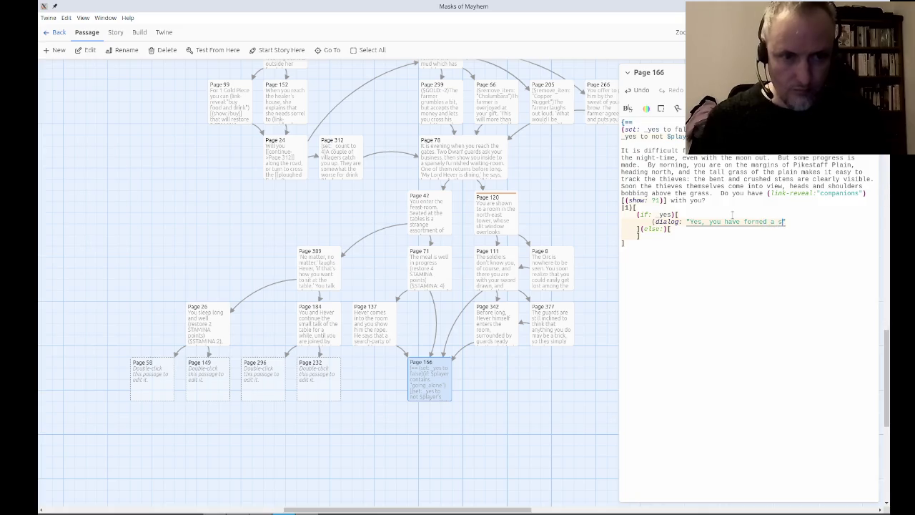
{"action": "type", "text": "earch-party\""}
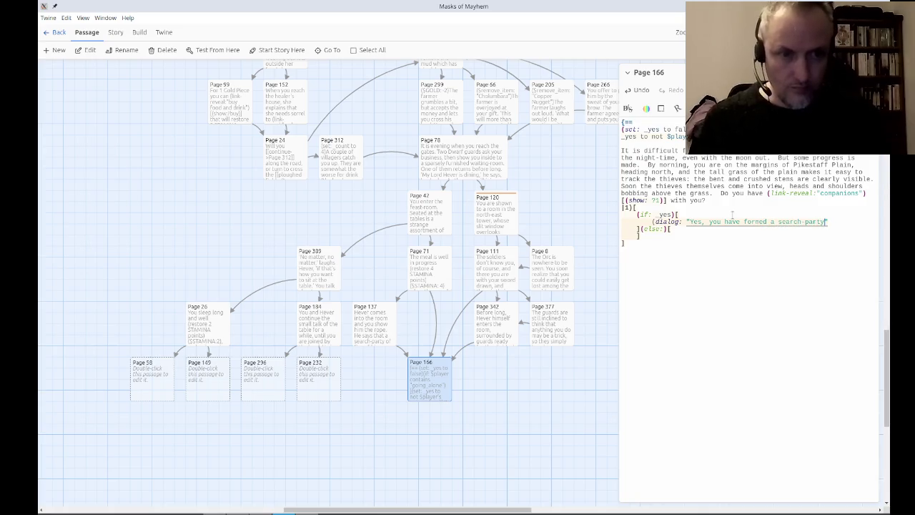
{"action": "type", "text": ")"}
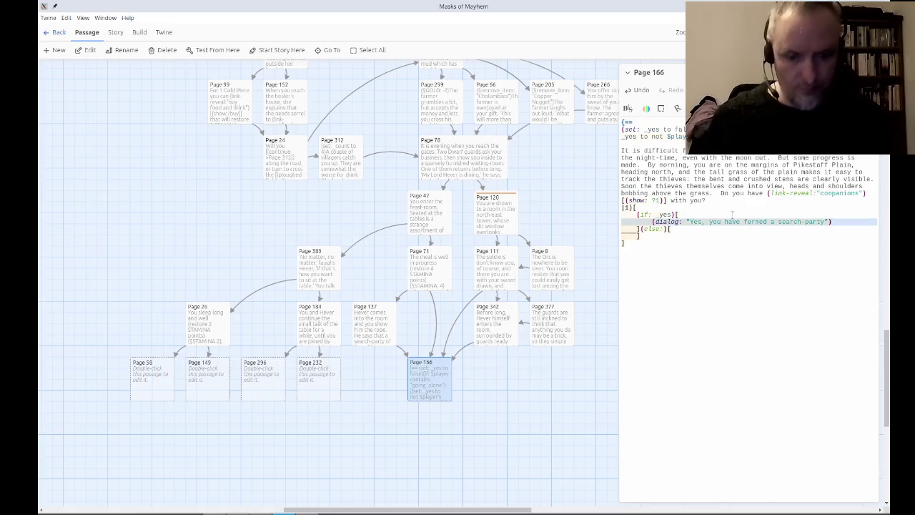
{"action": "key", "text": "ctrl+c"}
{"action": "key", "text": "Down"}
{"action": "key", "text": "End"}
{"action": "key", "text": "Return"}
Paste the dialog into the else branch as "No, you are alone." and end the Yes message with a period.
{"action": "key", "text": "ctrl+v"}
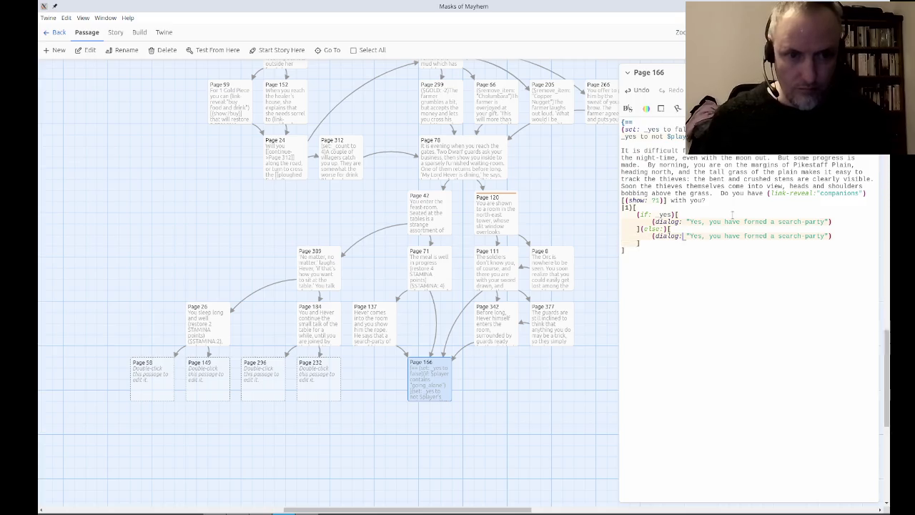
{"action": "key", "text": "shift+Right"}
{"action": "key", "text": "shift+Right"}
{"action": "key", "text": "shift+Right"}
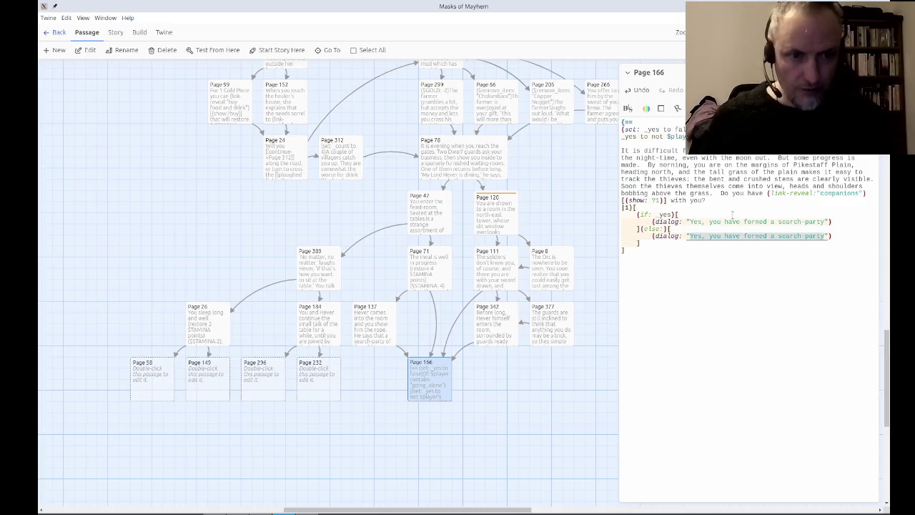
{"action": "type", "text": "No, you are alo"}
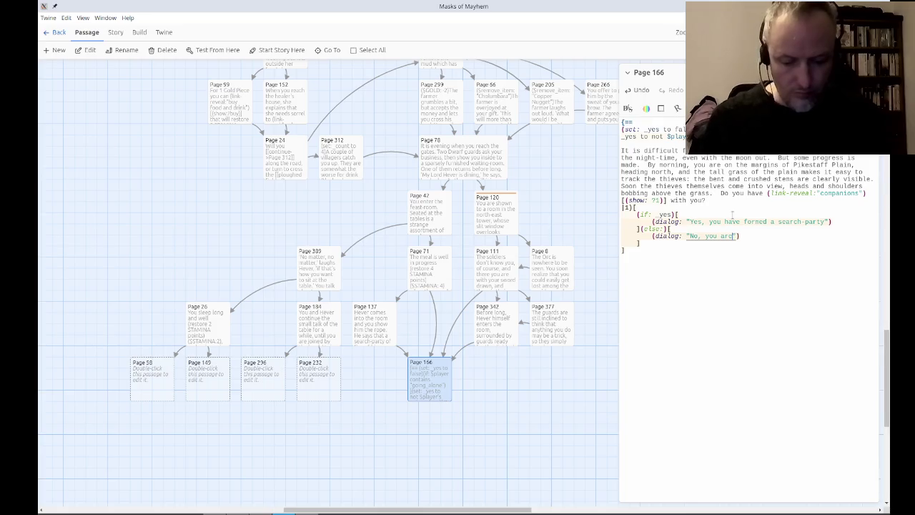
{"action": "type", "text": "ne."}
{"action": "key", "text": "Up"}
{"action": "key", "text": "Up"}
{"action": "type", "text": "."}
Add a (go-to: "Page 14") [[Page 14]] line and duplicate it into the else branch.
{"action": "key", "text": "Return"}
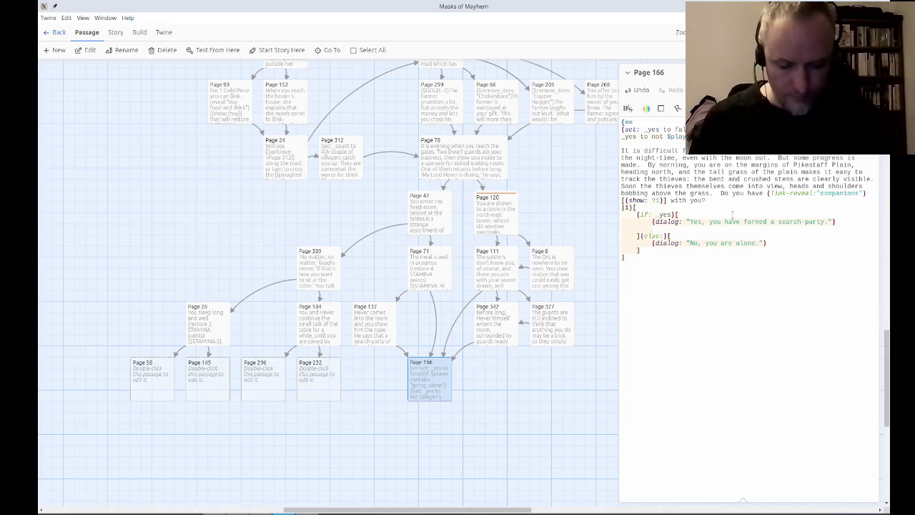
{"action": "type", "text": "go"}
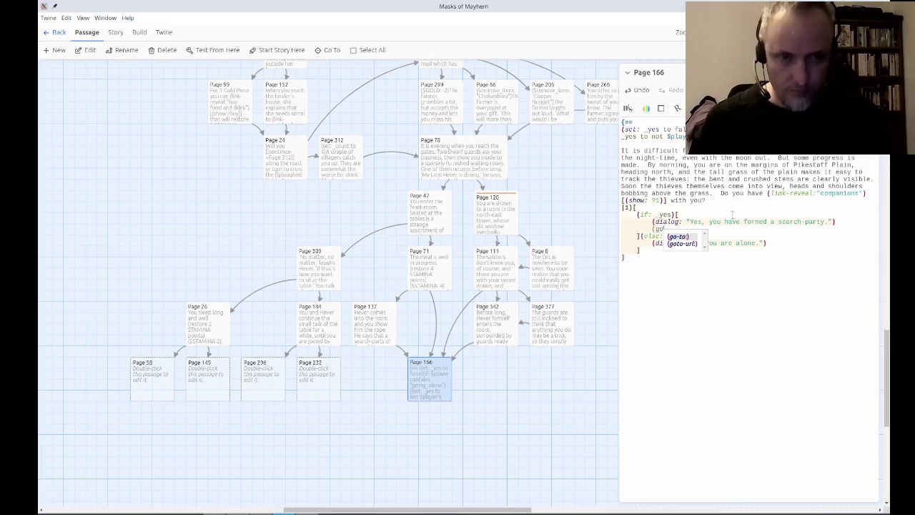
{"action": "type", "text": "-to: \"Pa"}
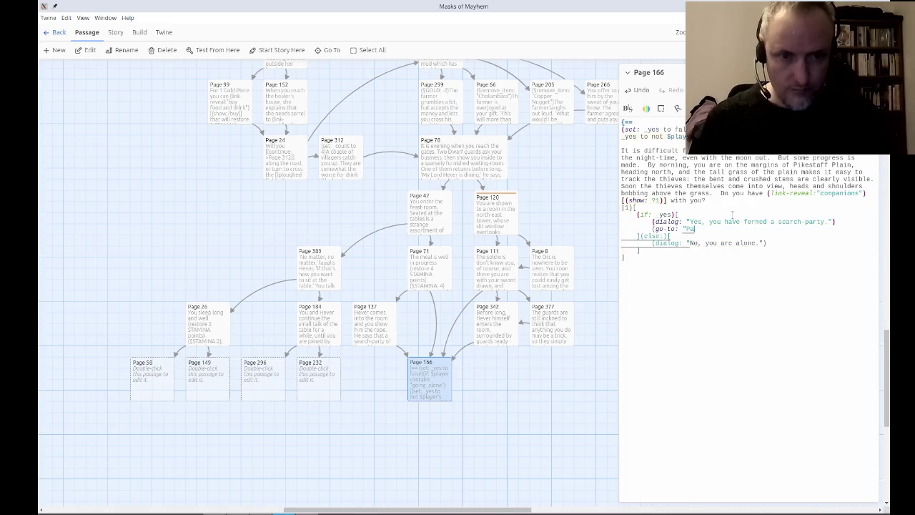
{"action": "type", "text": "ge 14"}
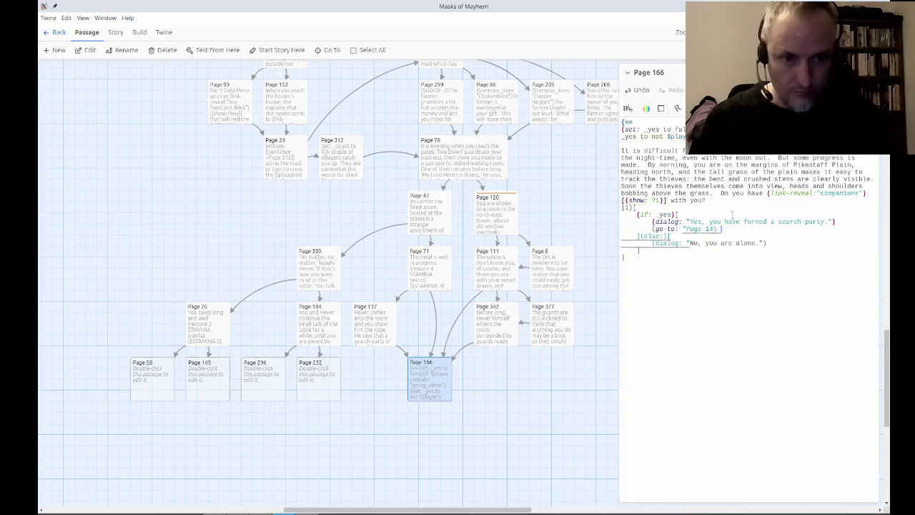
{"action": "type", "text": "\")"}
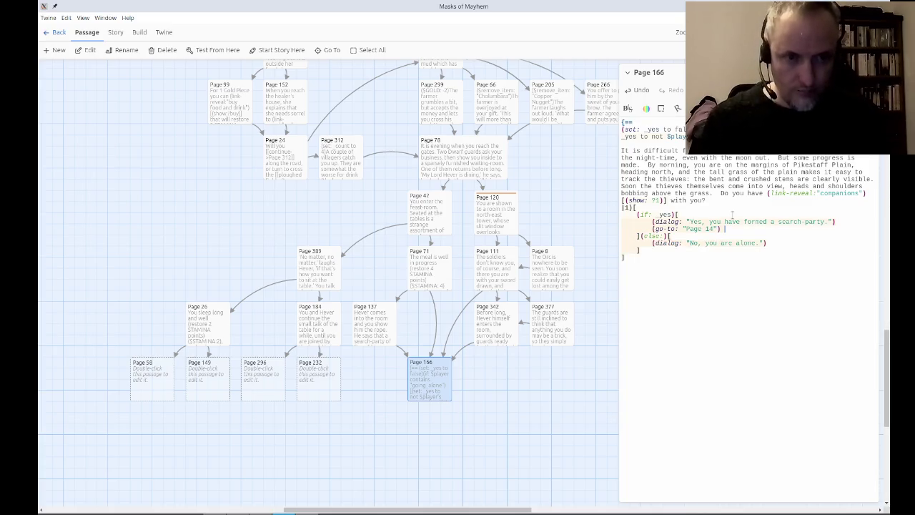
{"action": "type", "text": " [[Pa"}
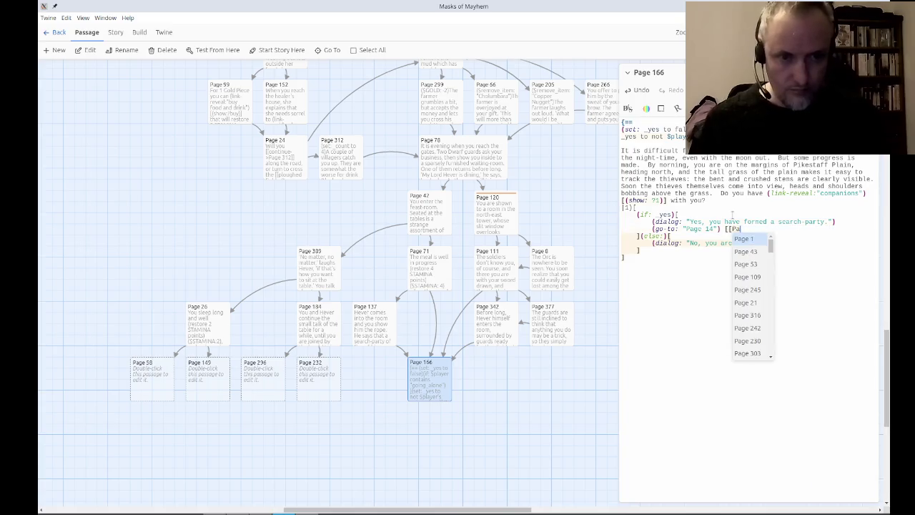
{"action": "type", "text": "ge 14]]"}
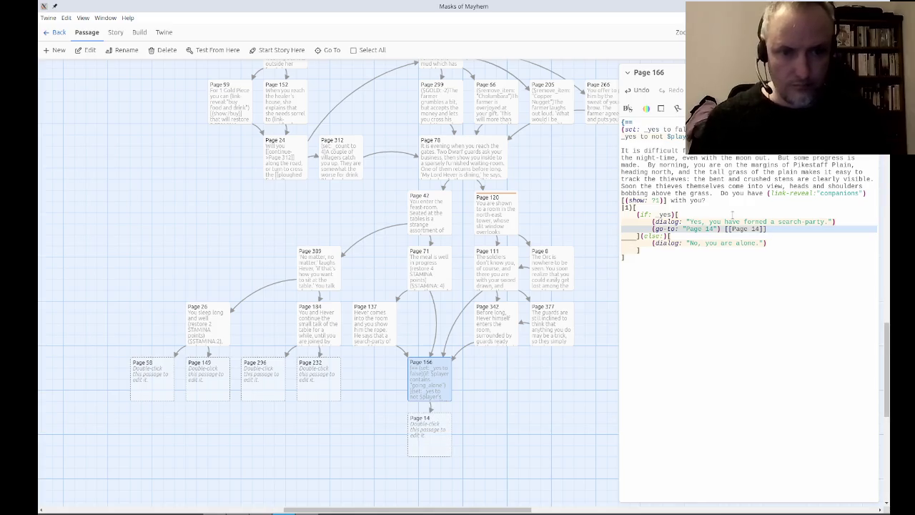
{"action": "key", "text": "ctrl+c"}
{"action": "key", "text": "Down"}
{"action": "key", "text": "Down"}
{"action": "key", "text": "ctrl+v"}
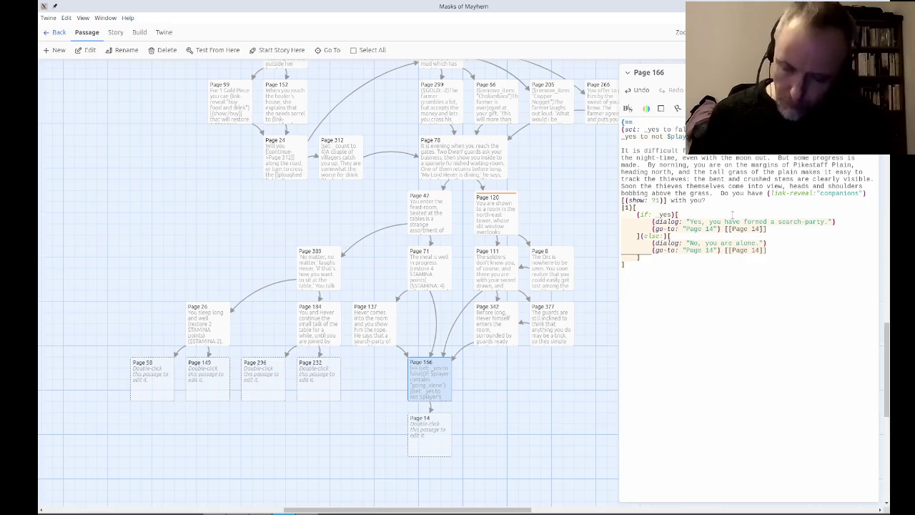
Retarget the copied go-to and link to Page 356, then close the Page 166 editor.
{"action": "key", "text": "Home"}
{"action": "key", "text": "ctrl+Right"}
{"action": "key", "text": "ctrl+Right"}
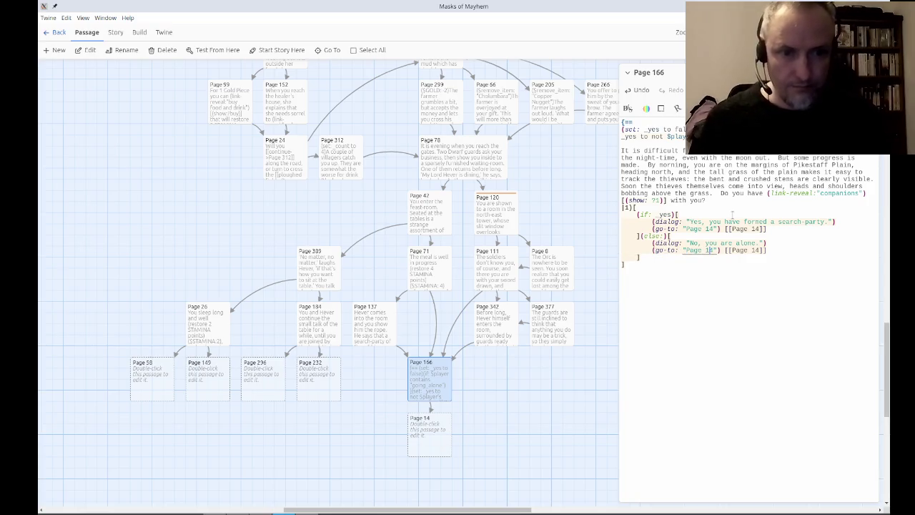
{"action": "key", "text": "BackSpace"}
{"action": "key", "text": "Delete"}
{"action": "type", "text": "356"}
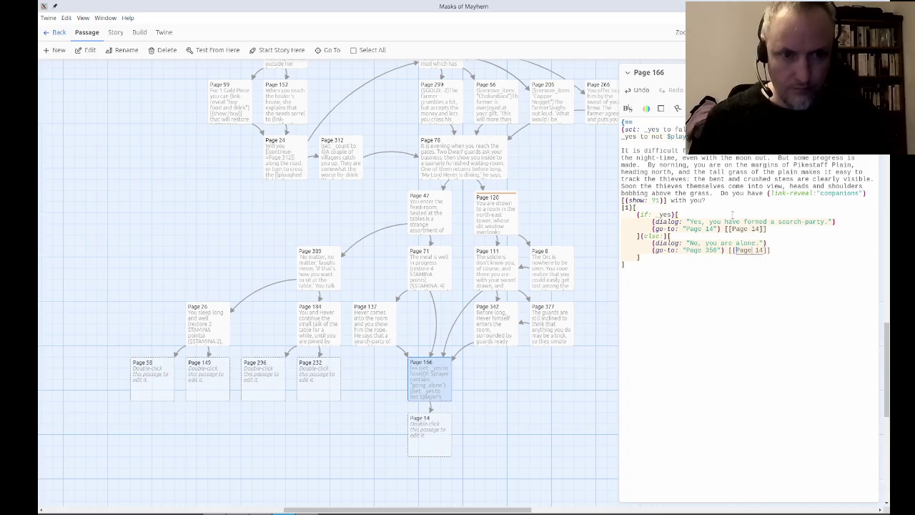
{"action": "key", "text": "Delete"}
{"action": "key", "text": "Delete"}
{"action": "type", "text": "356"}
{"action": "key", "text": "ctrl+End"}
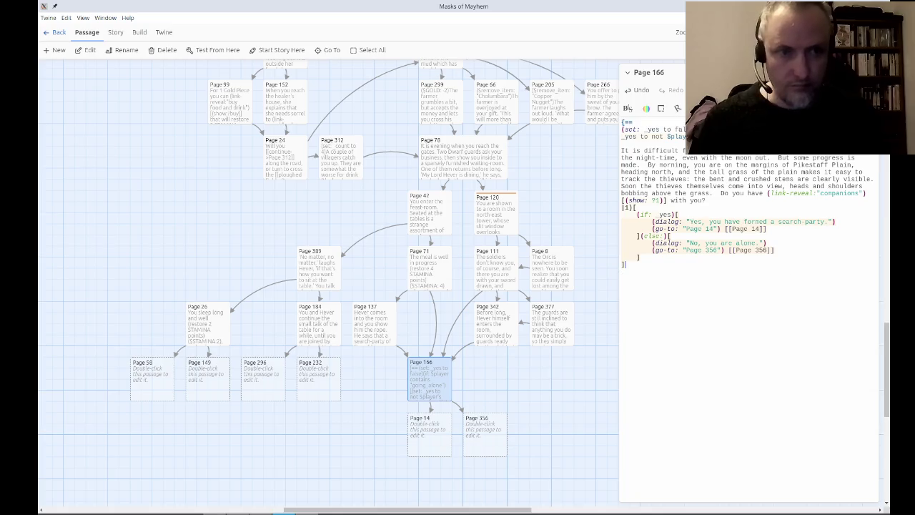
{"action": "key", "text": "Escape"}
{"action": "left_click", "coordinate": [614, 421]}
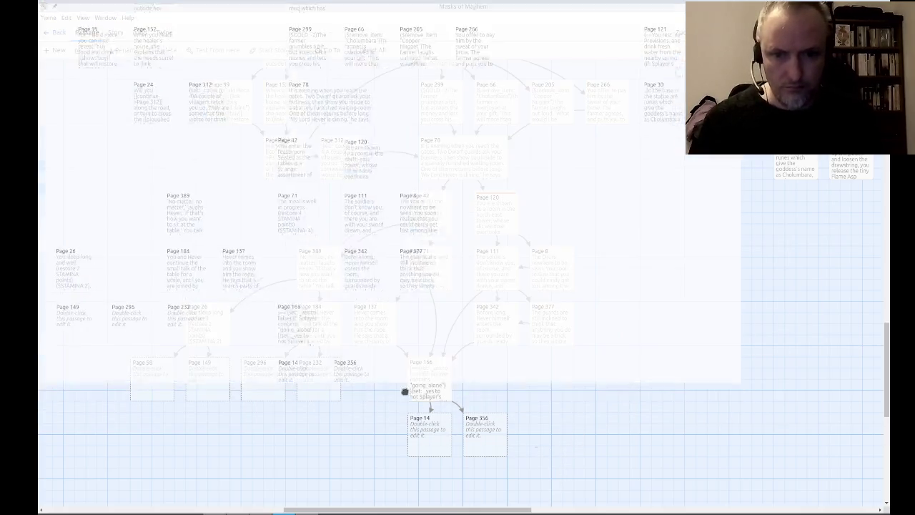
Reopen Page 166 for editing and close it again.
{"action": "left_click_drag", "start_coordinate": [405, 391], "coordinate": [668, 433]}
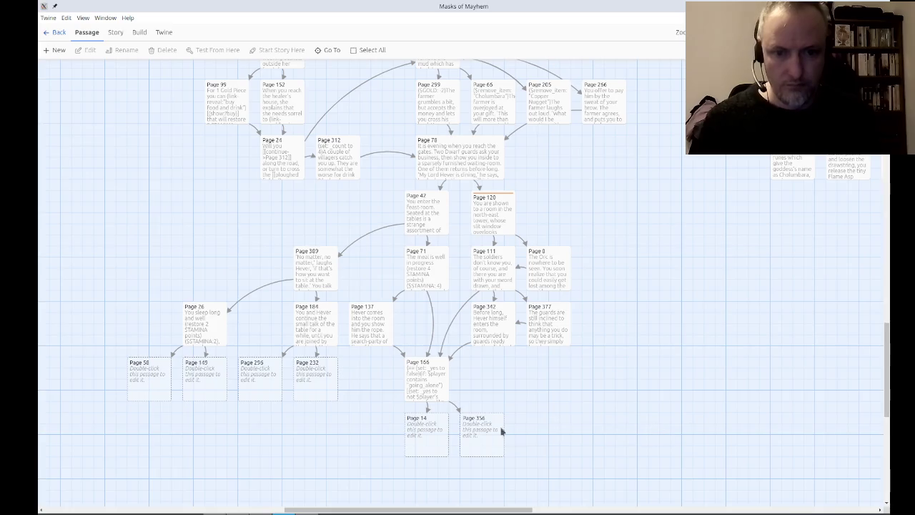
{"action": "left_click", "coordinate": [438, 384]}
{"action": "double_click", "coordinate": [437, 385]}
{"action": "left_click", "coordinate": [564, 381]}
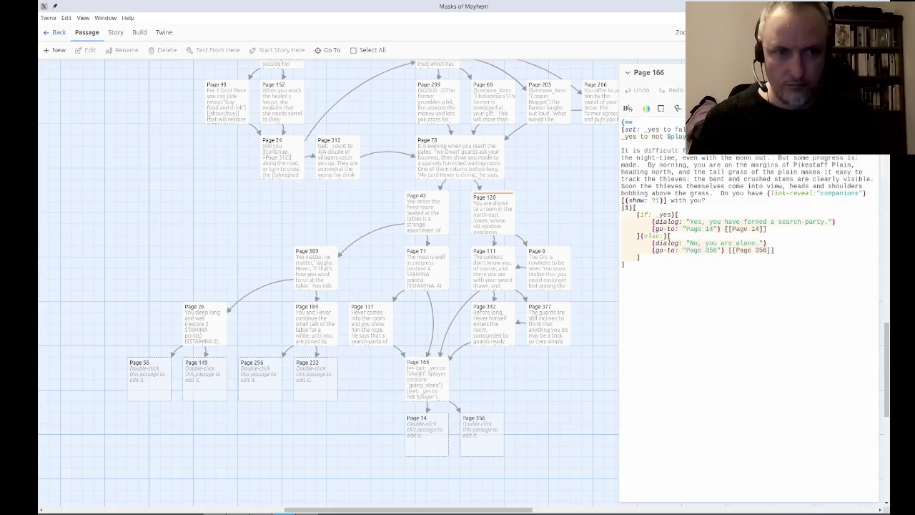
{"action": "left_click", "coordinate": [675, 72]}
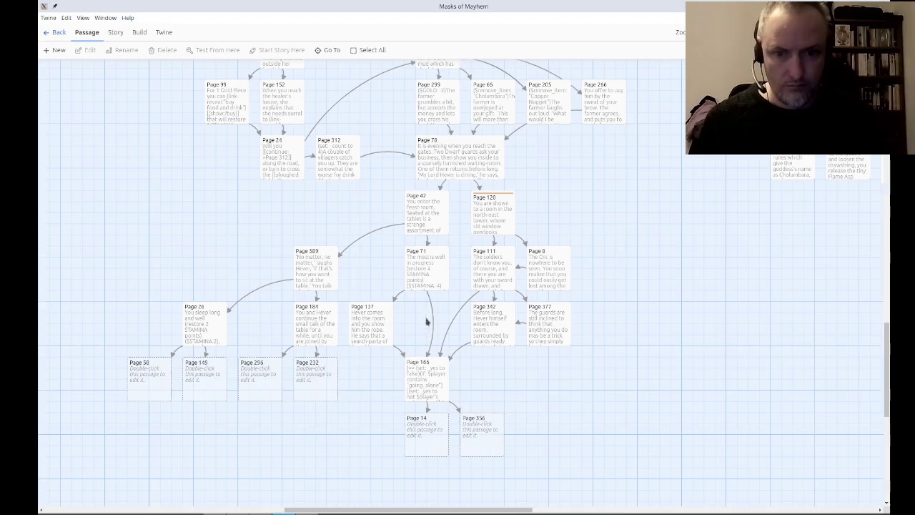
Rearrange Pages 166, 14 and 356 so the new passages sit beneath Page 166.
{"action": "mouse_move", "coordinate": [525, 454]}
{"action": "left_mouse_down"}
{"action": "mouse_move", "coordinate": [392, 424]}
{"action": "mouse_move", "coordinate": [434, 360]}
{"action": "mouse_move", "coordinate": [425, 329]}
{"action": "left_mouse_up"}
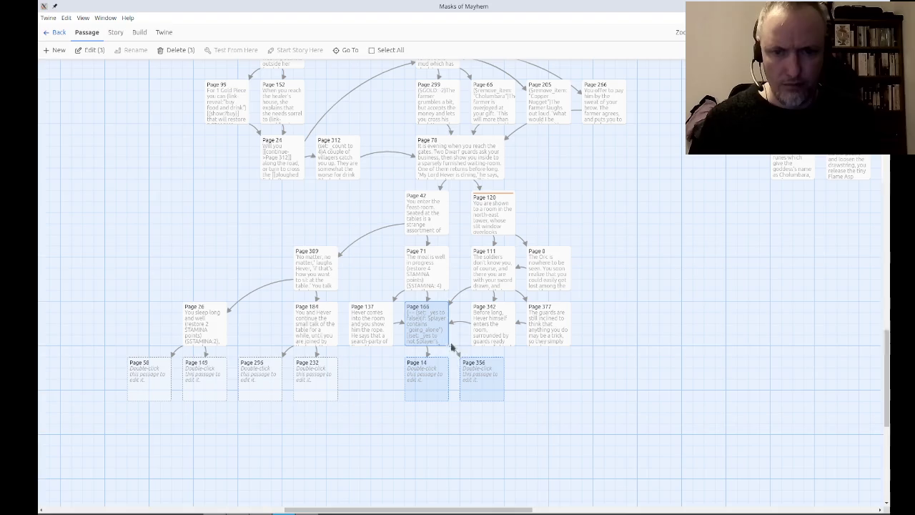
{"action": "left_click", "coordinate": [534, 448]}
{"action": "mouse_move", "coordinate": [462, 446]}
{"action": "left_mouse_down"}
{"action": "mouse_move", "coordinate": [386, 379]}
{"action": "mouse_move", "coordinate": [411, 379]}
{"action": "mouse_move", "coordinate": [417, 393]}
{"action": "mouse_move", "coordinate": [393, 384]}
{"action": "mouse_move", "coordinate": [389, 392]}
{"action": "mouse_move", "coordinate": [403, 392]}
{"action": "left_mouse_up"}
{"action": "left_click", "coordinate": [408, 445]}
{"action": "left_click", "coordinate": [434, 445]}
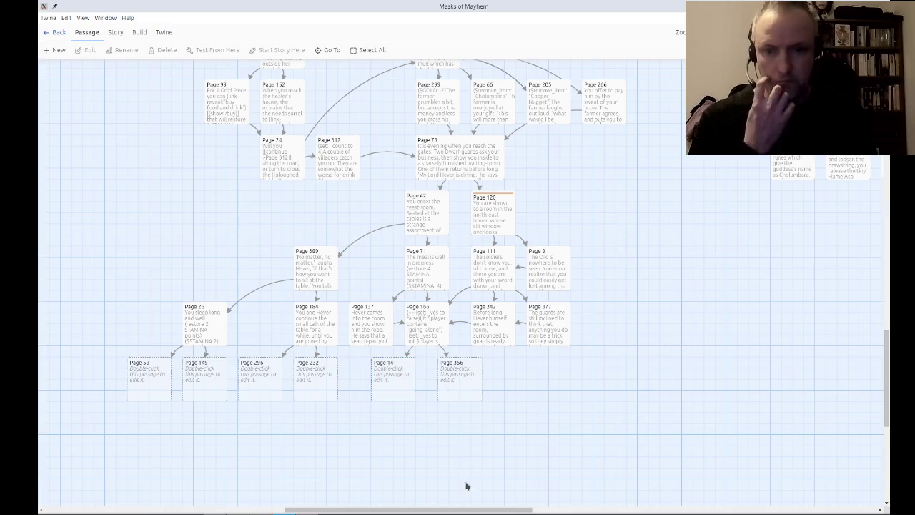
{"action": "mouse_move", "coordinate": [394, 479]}
{"action": "left_mouse_down"}
{"action": "mouse_move", "coordinate": [386, 472]}
{"action": "mouse_move", "coordinate": [490, 453]}
{"action": "left_mouse_up"}
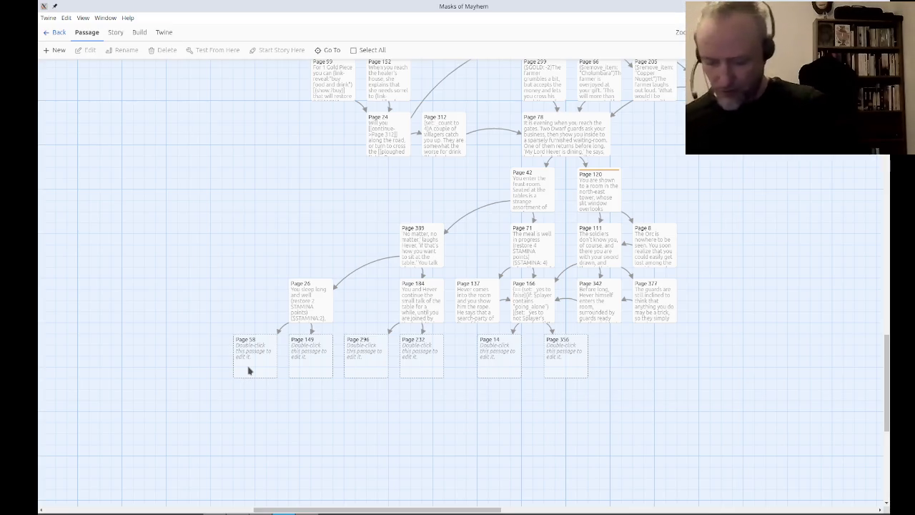
{"action": "key", "text": "alt+Tab"}
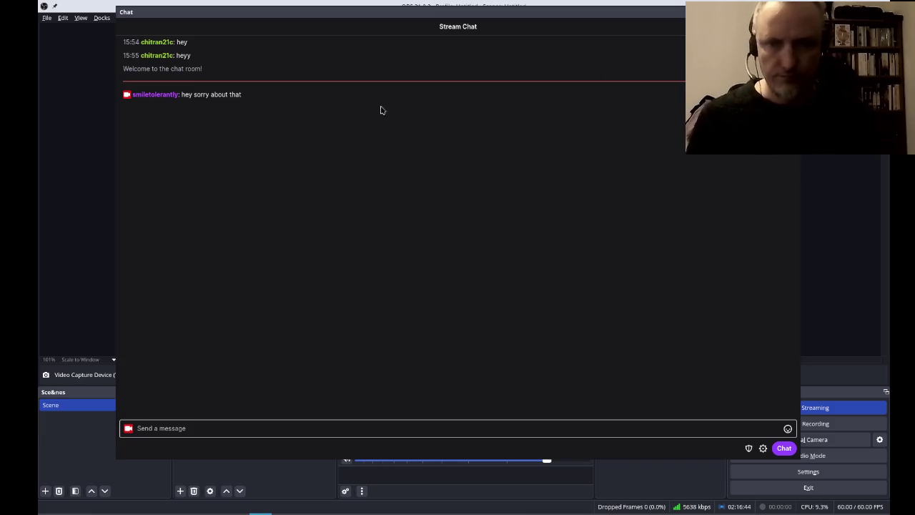
{"action": "left_click_drag", "start_coordinate": [302, 21], "coordinate": [341, 205]}
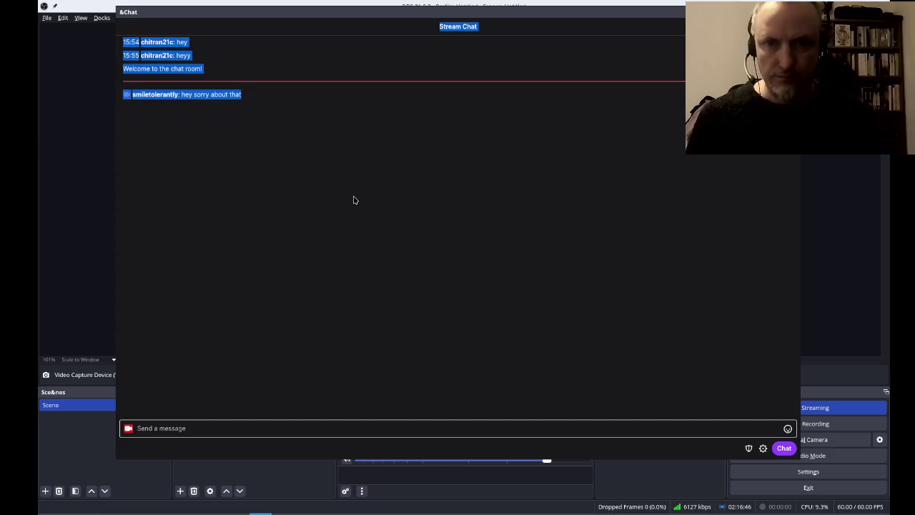
{"action": "left_click", "coordinate": [99, 219]}
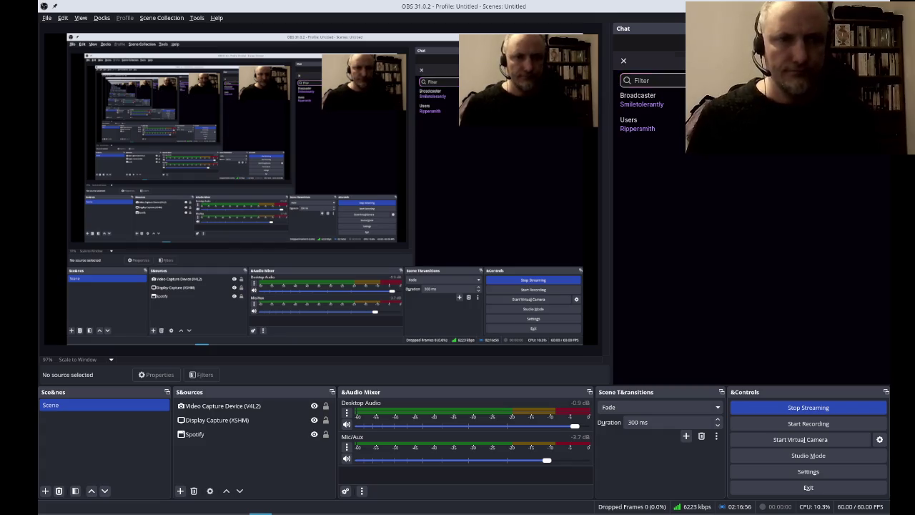
{"action": "key", "text": "alt+Tab"}
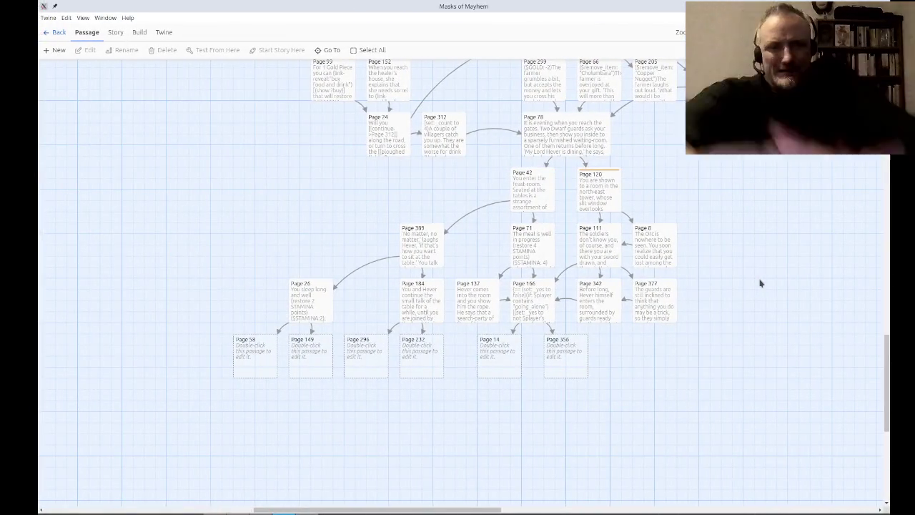
Zoom out and pan the story map to frame the whole Masks of Mayhem story.
{"action": "scroll", "coordinate": [643, 198], "scroll_direction": "down", "scroll_amount": 2}
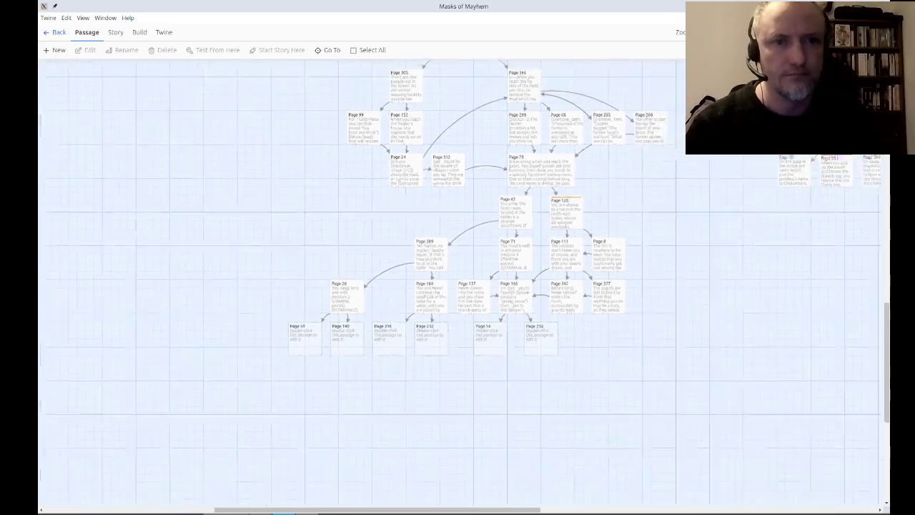
{"action": "scroll", "coordinate": [644, 200], "scroll_direction": "up", "scroll_amount": 1}
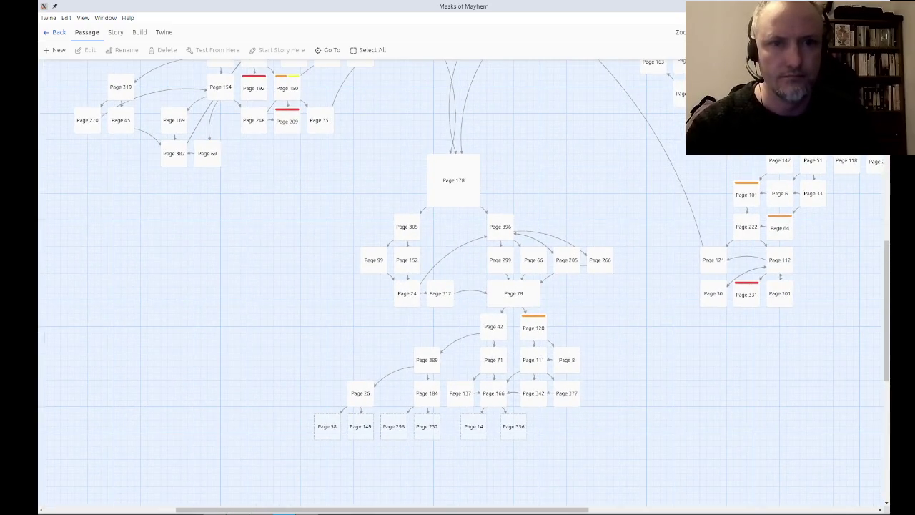
{"action": "scroll", "coordinate": [655, 284], "scroll_direction": "down", "scroll_amount": 3}
{"action": "mouse_move", "coordinate": [656, 284]}
{"action": "left_mouse_down"}
{"action": "mouse_move", "coordinate": [693, 319]}
{"action": "mouse_move", "coordinate": [726, 439]}
{"action": "left_mouse_up"}
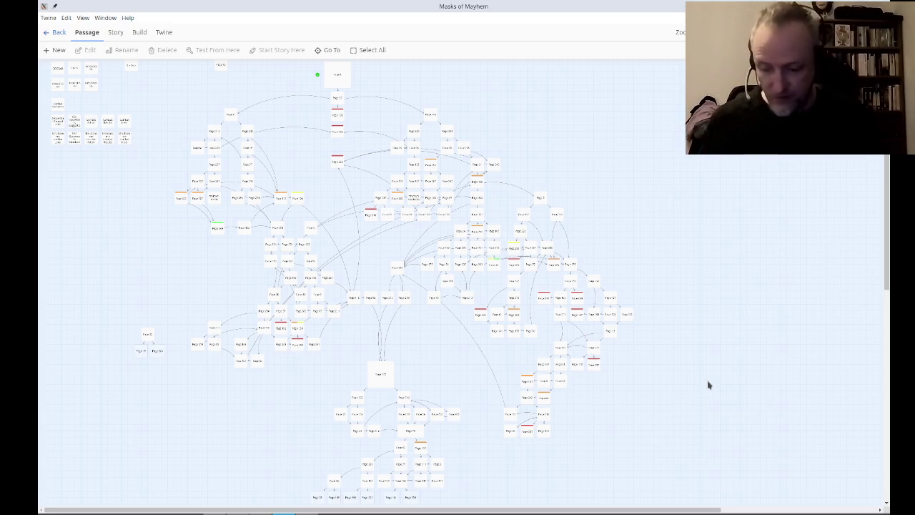
{"action": "scroll", "coordinate": [433, 349], "scroll_direction": "down", "scroll_amount": 1}
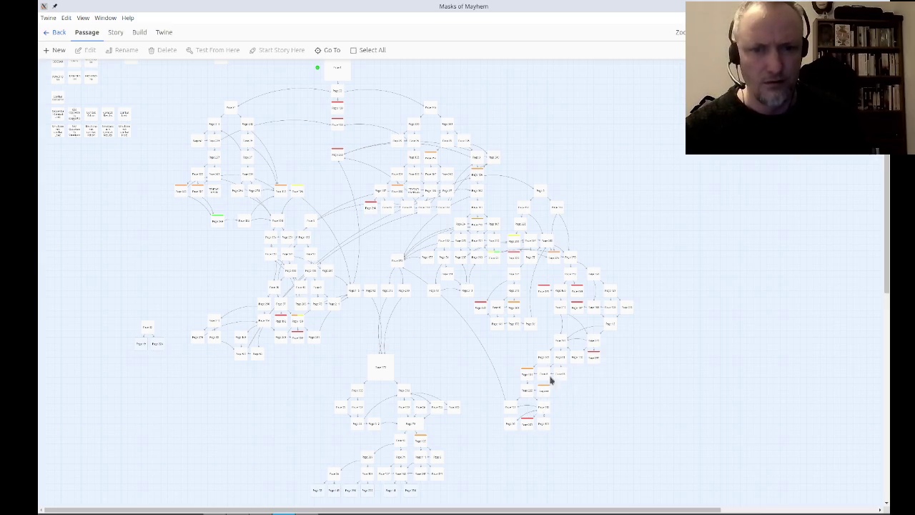
Rubber-band select the main passage blocks, including the lower-right passages and the start passage.
{"action": "mouse_move", "coordinate": [644, 108]}
{"action": "left_mouse_down"}
{"action": "mouse_move", "coordinate": [310, 117]}
{"action": "mouse_move", "coordinate": [188, 155]}
{"action": "mouse_move", "coordinate": [191, 368]}
{"action": "mouse_move", "coordinate": [111, 361]}
{"action": "left_mouse_up"}
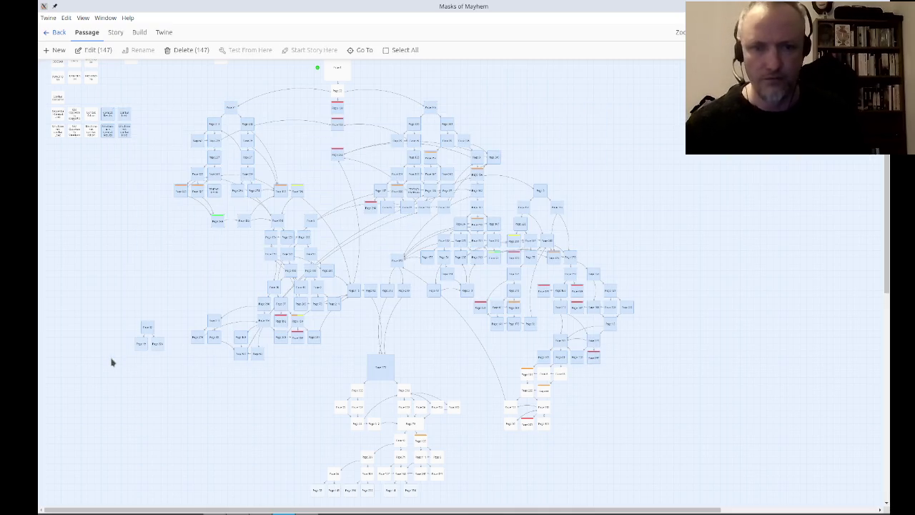
{"action": "left_click", "coordinate": [377, 367], "text": "ctrl"}
{"action": "left_click_drag", "start_coordinate": [490, 466], "coordinate": [686, 355]}
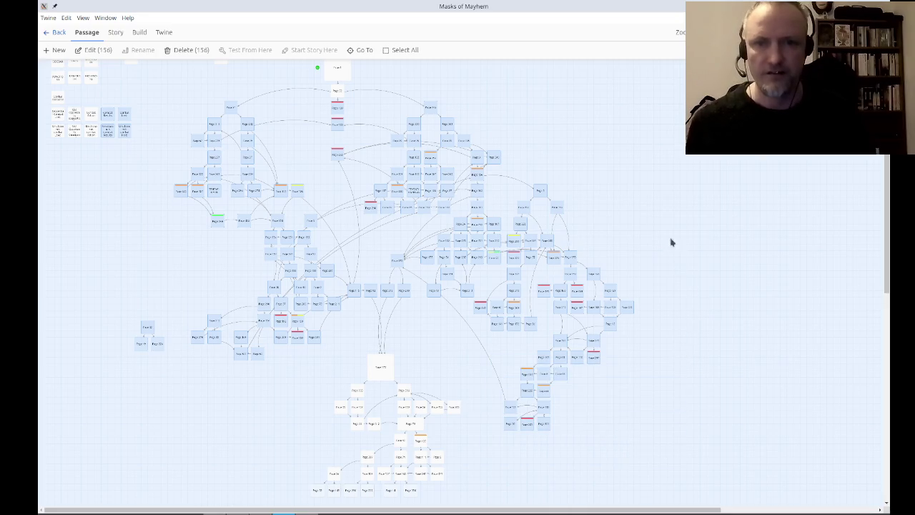
{"action": "scroll", "coordinate": [643, 247], "scroll_direction": "up", "scroll_amount": 1}
{"action": "left_click_drag", "start_coordinate": [293, 91], "coordinate": [349, 127]}
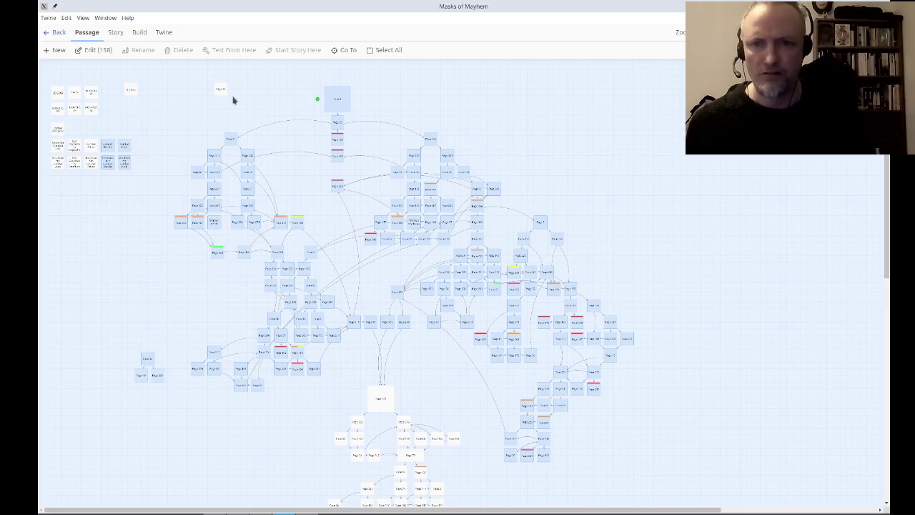
Deselect the bottom-left and top-left passage groups to leave 151 passages selected.
{"action": "left_click_drag", "start_coordinate": [101, 338], "coordinate": [180, 425]}
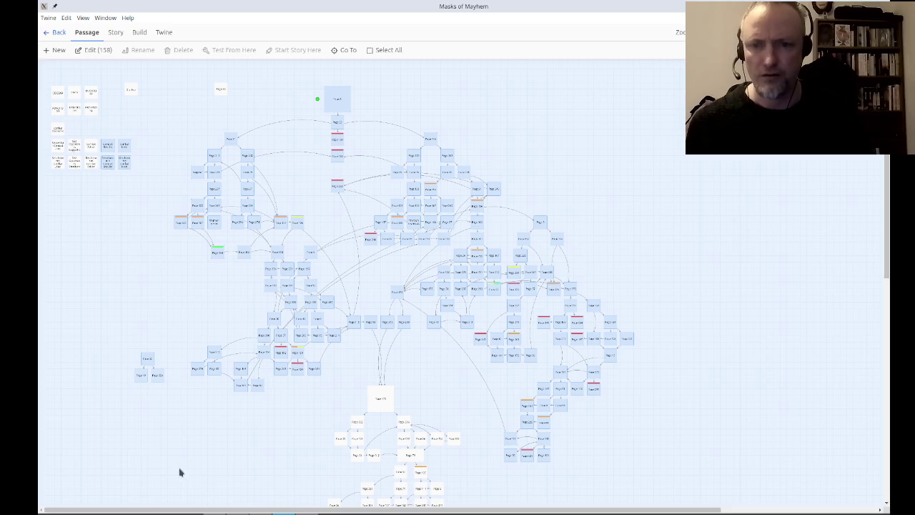
{"action": "left_click", "coordinate": [154, 373], "text": "ctrl"}
{"action": "left_click", "coordinate": [147, 357], "text": "ctrl"}
{"action": "left_click", "coordinate": [138, 375], "text": "ctrl"}
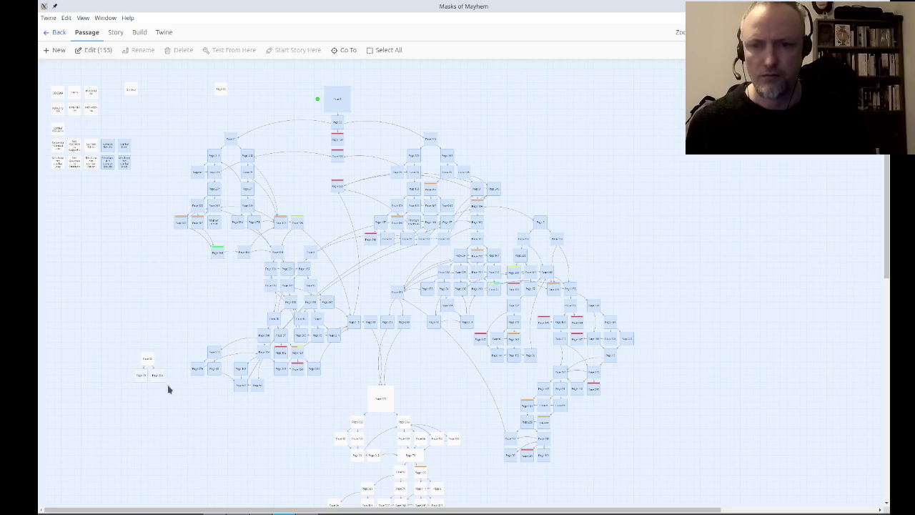
{"action": "left_click", "coordinate": [125, 163], "text": "ctrl"}
{"action": "left_click", "coordinate": [124, 146], "text": "ctrl"}
{"action": "left_click", "coordinate": [107, 147], "text": "ctrl"}
{"action": "left_click", "coordinate": [108, 165], "text": "ctrl"}
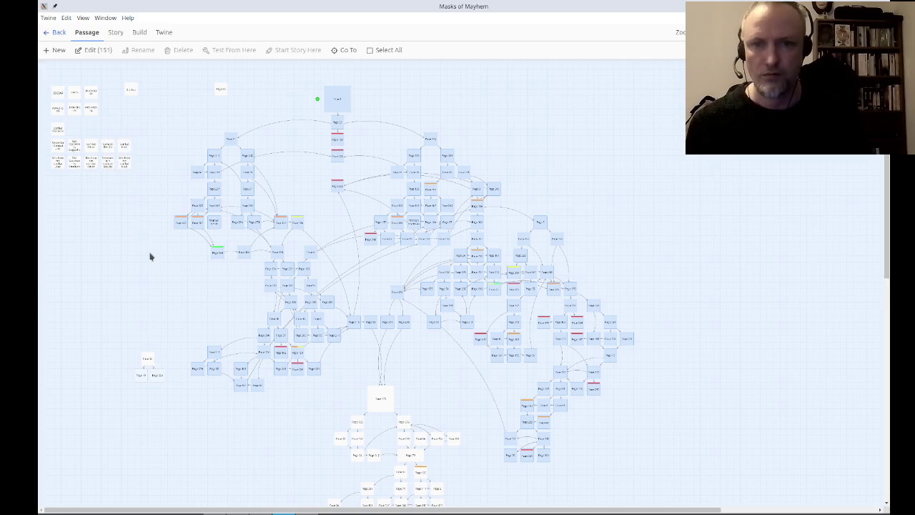
{"action": "scroll", "coordinate": [647, 361], "scroll_direction": "down", "scroll_amount": 1}
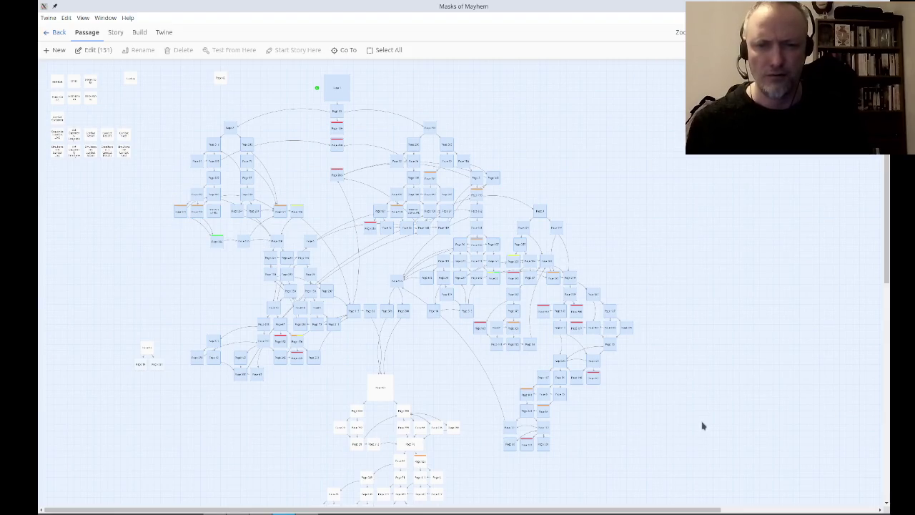
{"action": "scroll", "coordinate": [703, 424], "scroll_direction": "down", "scroll_amount": 5}
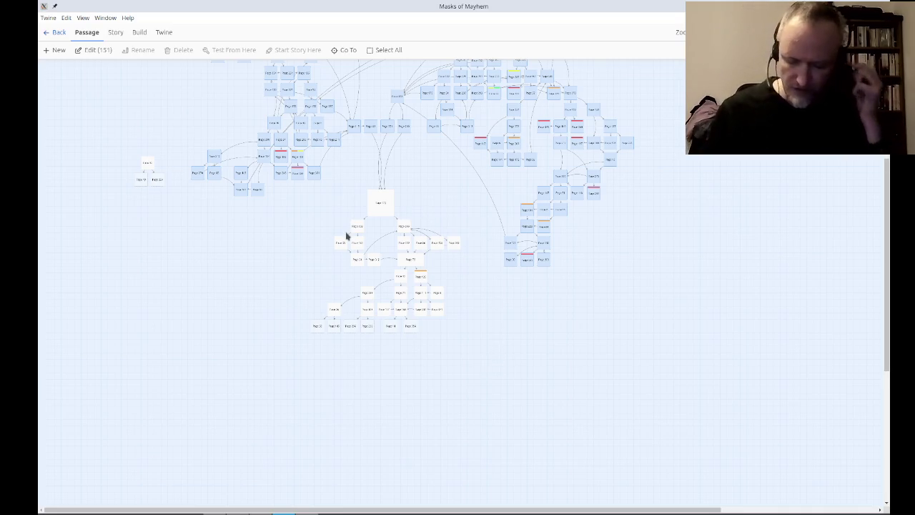
Check the browser test play, then pan the map down to reveal the top passages.
{"action": "key", "text": "alt+Tab"}
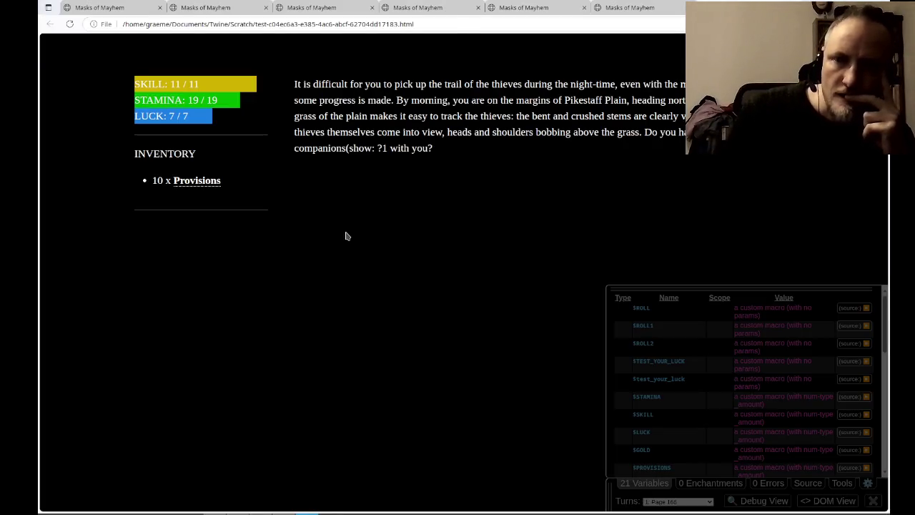
{"action": "key", "text": "alt+Tab"}
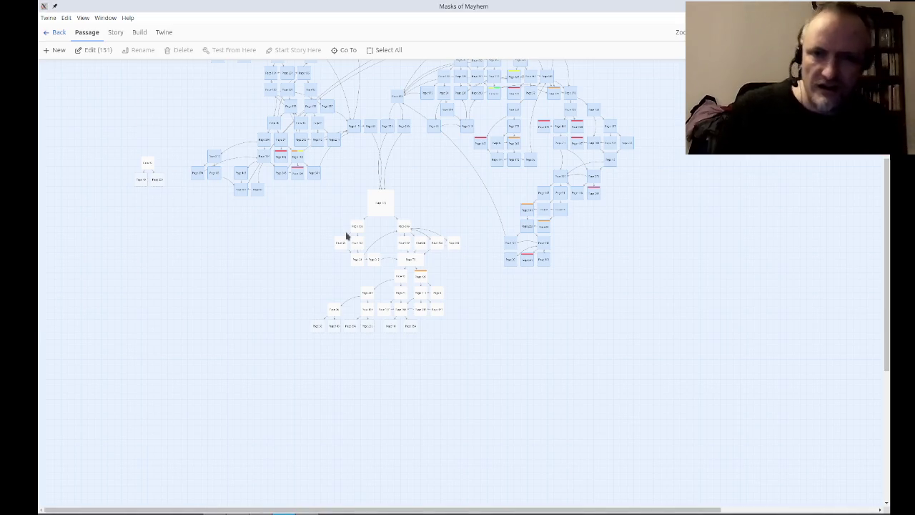
{"action": "mouse_move", "coordinate": [442, 208]}
{"action": "left_mouse_down"}
{"action": "mouse_move", "coordinate": [460, 398]}
{"action": "mouse_move", "coordinate": [474, 387]}
{"action": "left_mouse_up"}
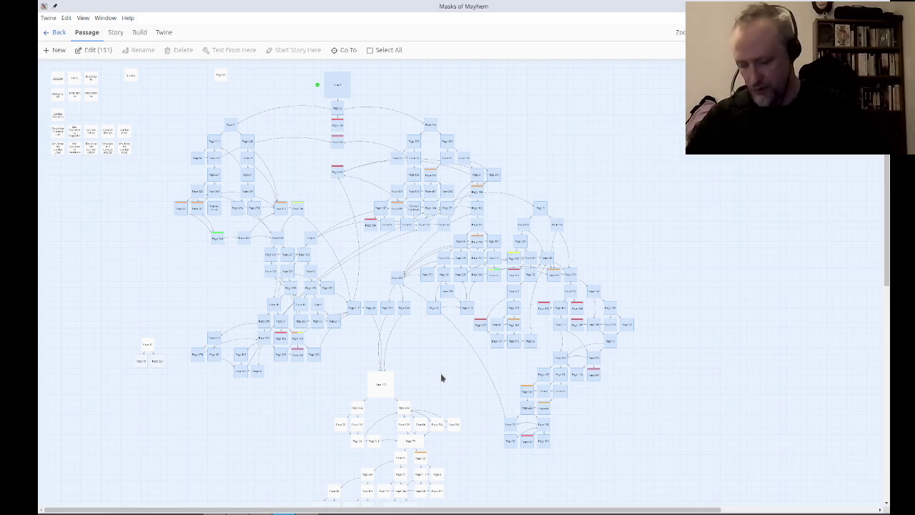
In OBS, keep the Video Capture webcam visible and hide the Display Capture source.
{"action": "key", "text": "alt+Tab"}
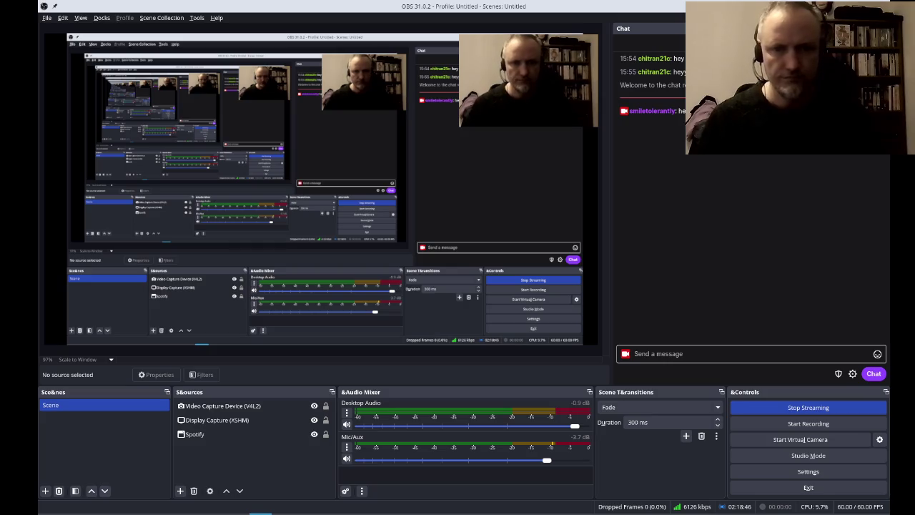
{"action": "left_click", "coordinate": [233, 406]}
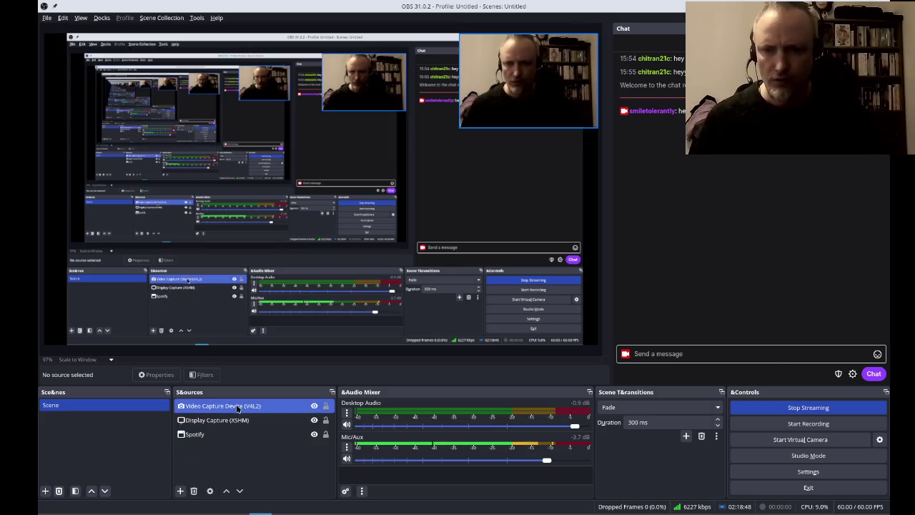
{"action": "left_click", "coordinate": [317, 406]}
{"action": "left_click", "coordinate": [314, 406]}
{"action": "left_click", "coordinate": [311, 420]}
{"action": "left_click", "coordinate": [313, 420]}
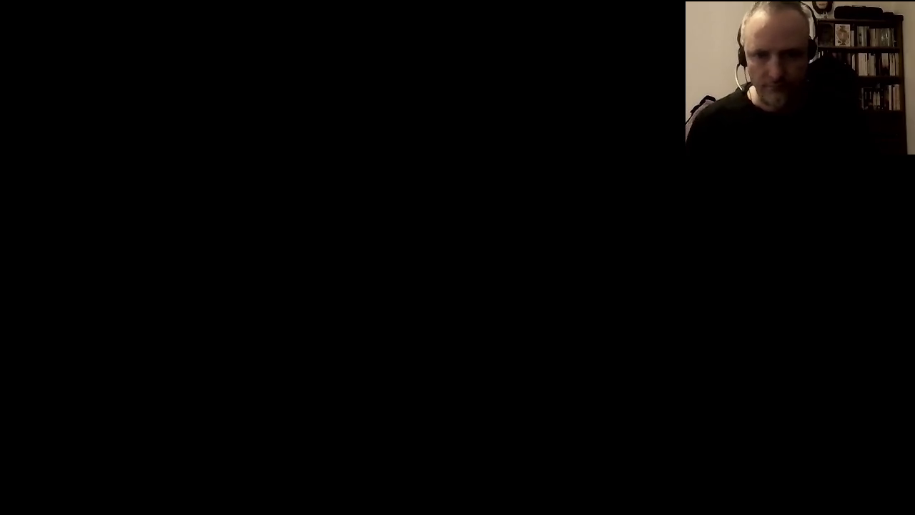
Use the B key to bring the zoomed-out Twine story map back on the stream.
{"action": "type", "text": "B"}
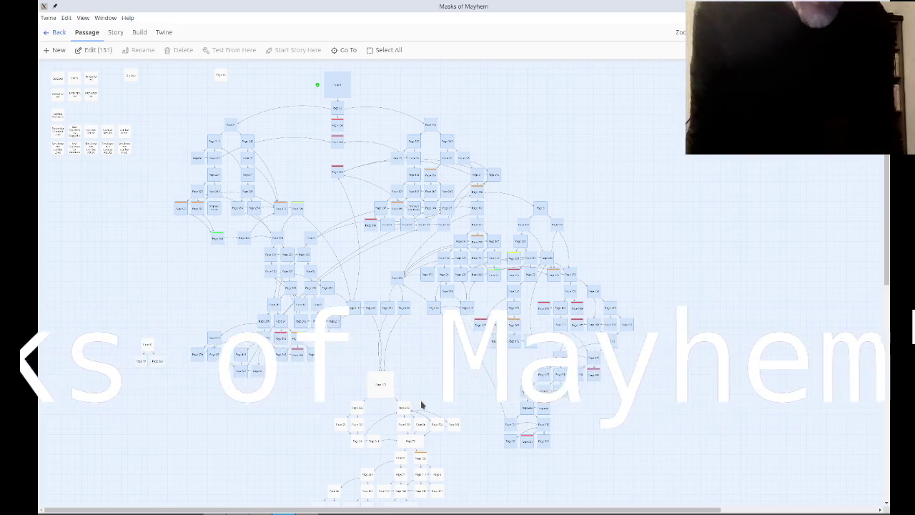
{"action": "key", "text": "alt+Tab"}
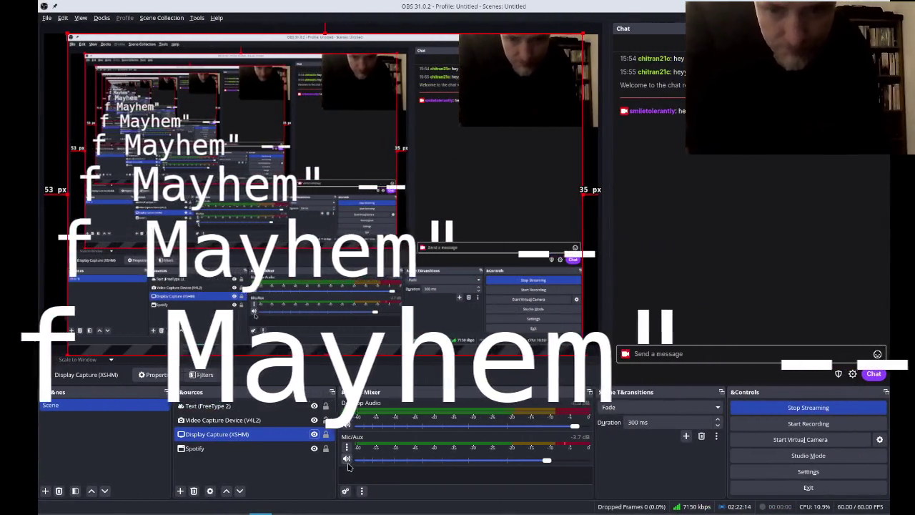
{"action": "key", "text": "alt+Tab"}
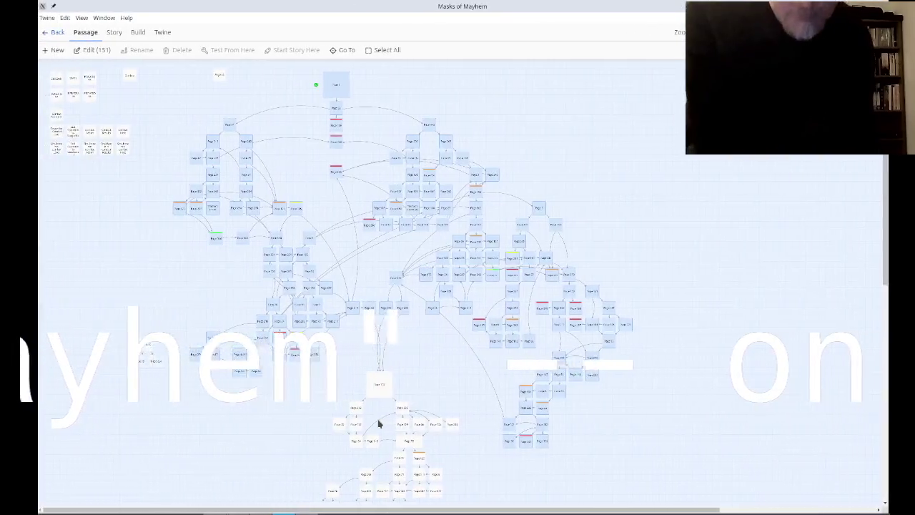
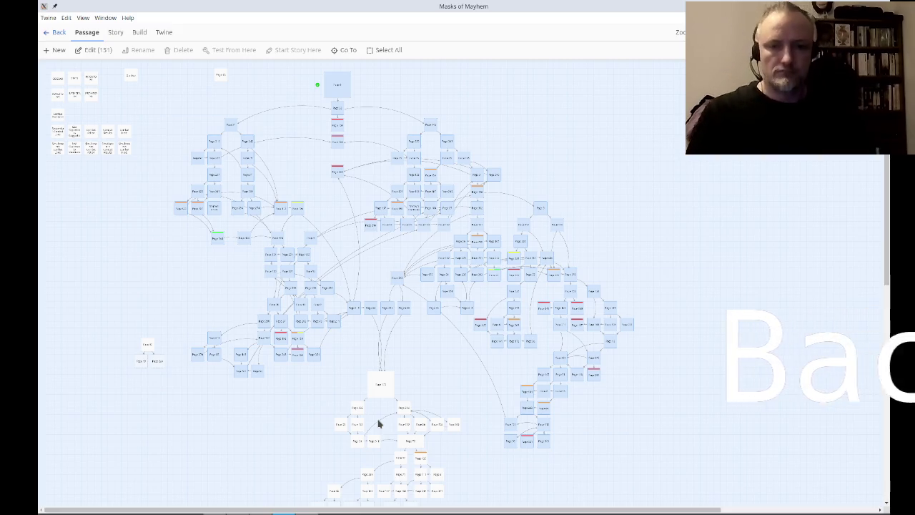
Switch to OBS Studio and hide the Display Capture source to end the break screen.
{"action": "key", "text": "alt+Tab"}
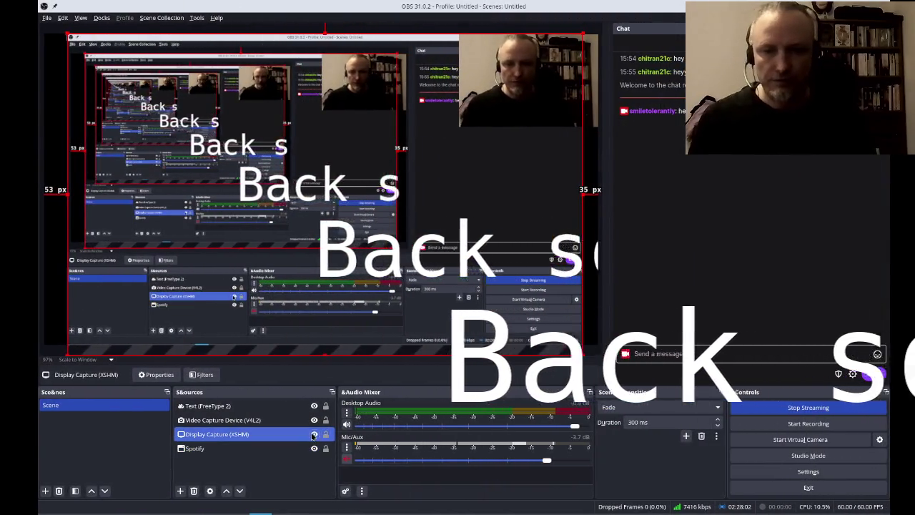
{"action": "left_click", "coordinate": [314, 434]}
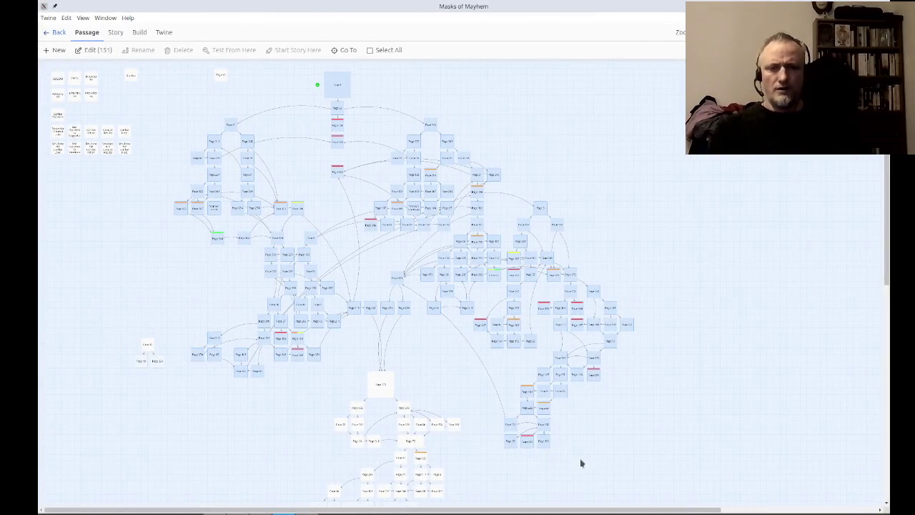
Deselect all passages, zoom in to show names and excerpts, and select Page 58.
{"action": "scroll", "coordinate": [653, 362], "scroll_direction": "down", "scroll_amount": 3}
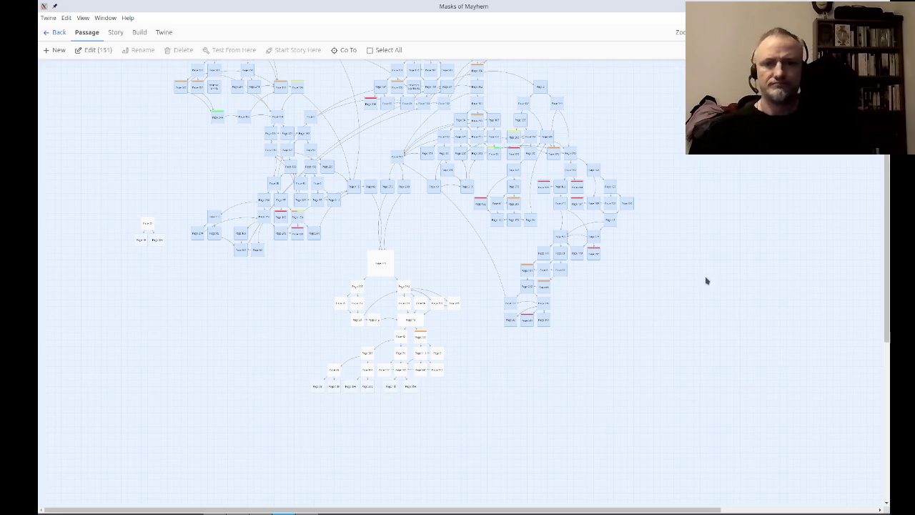
{"action": "scroll", "coordinate": [715, 321], "scroll_direction": "up", "scroll_amount": 3}
{"action": "scroll", "coordinate": [757, 357], "scroll_direction": "down", "scroll_amount": 2}
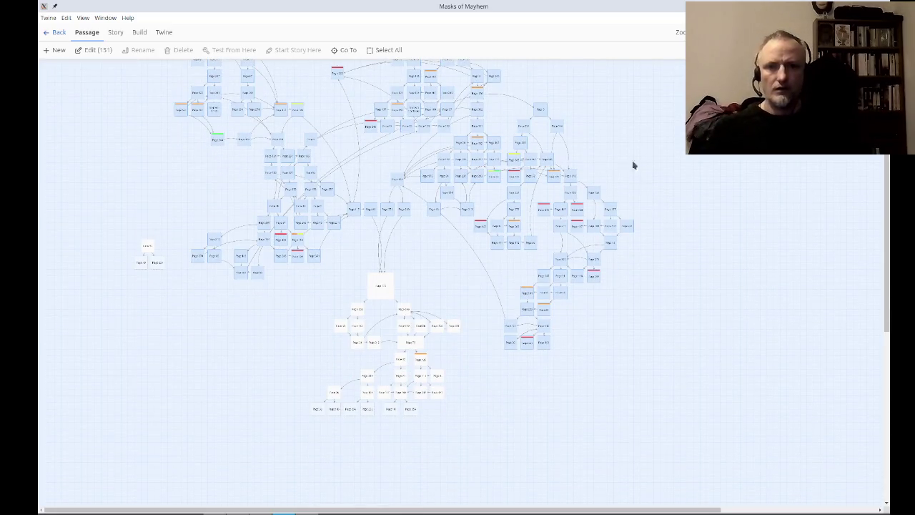
{"action": "left_click", "coordinate": [643, 88]}
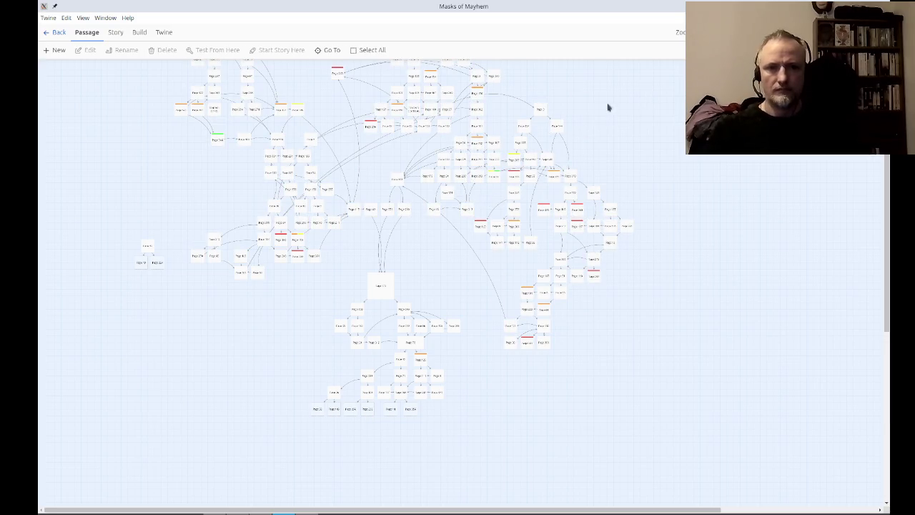
{"action": "left_click", "coordinate": [679, 34]}
{"action": "left_click", "coordinate": [679, 35]}
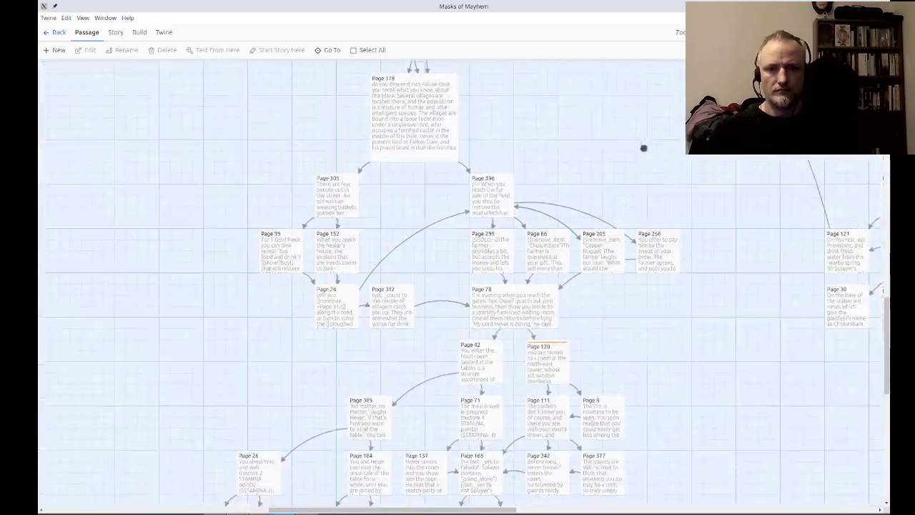
{"action": "scroll", "coordinate": [713, 343], "scroll_direction": "down", "scroll_amount": 4}
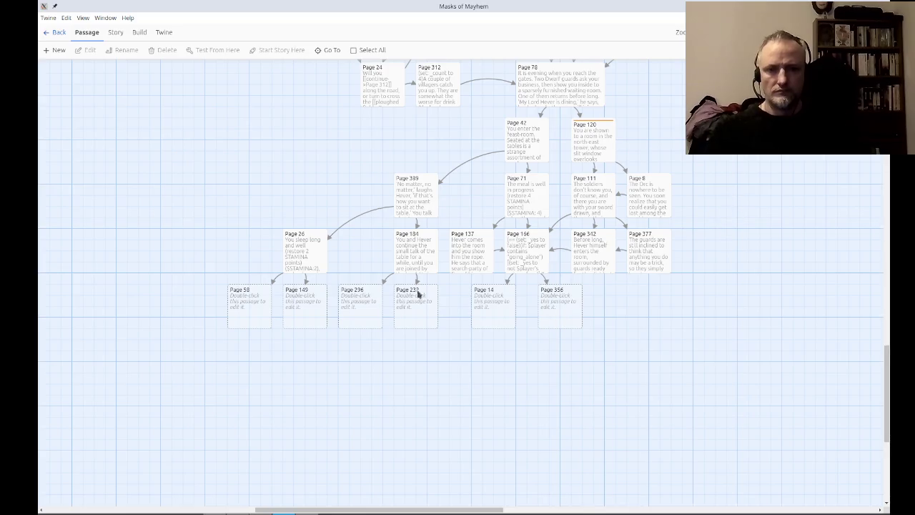
{"action": "left_click", "coordinate": [257, 314]}
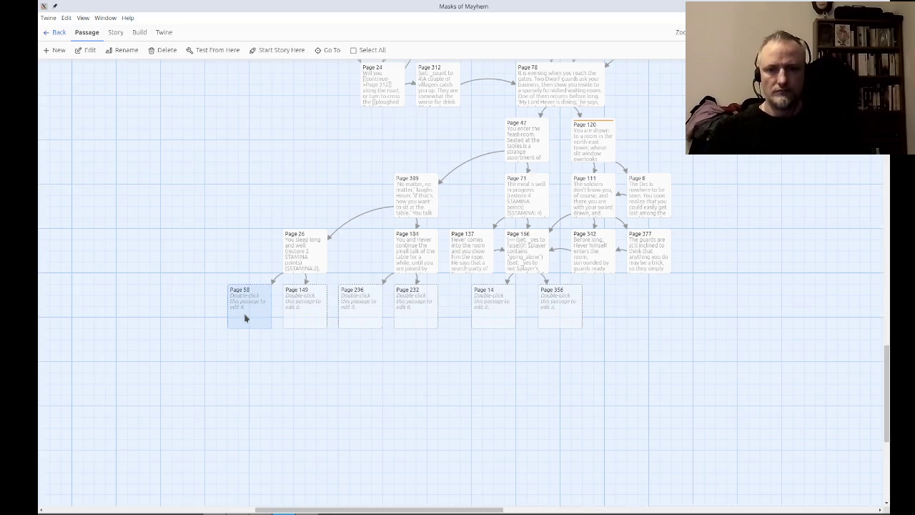
Write Page 58: you hand the crystal mirror to Hever, who frowns in recognition.
{"action": "double_click", "coordinate": [246, 317]}
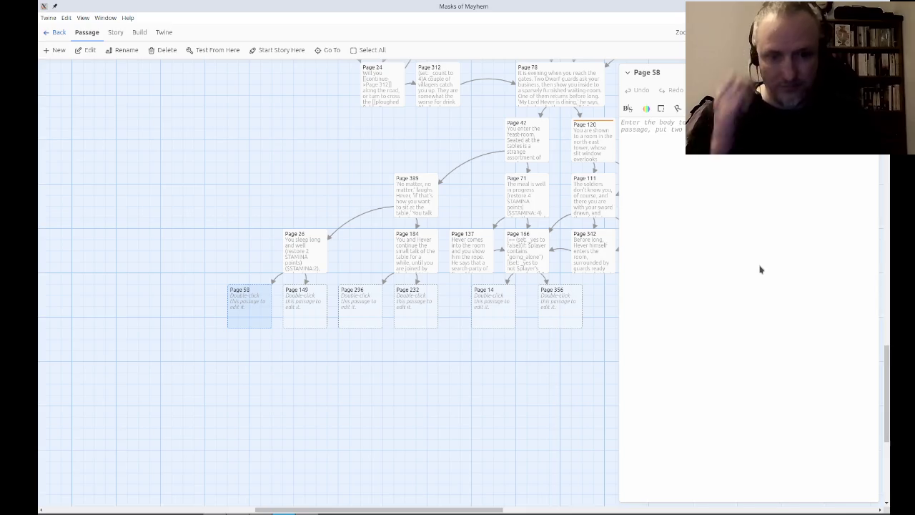
{"action": "type", "text": "You hand over the"}
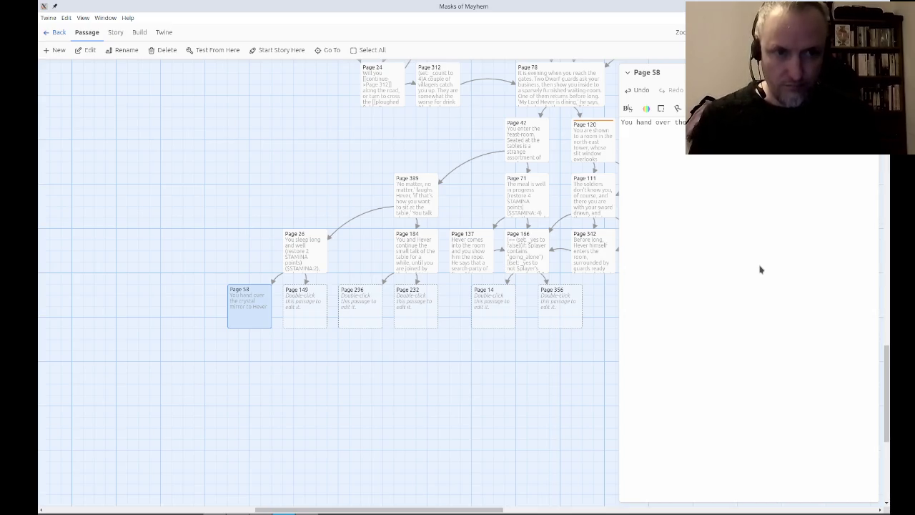
{"action": "type", "text": "rowns in recognition of it"}
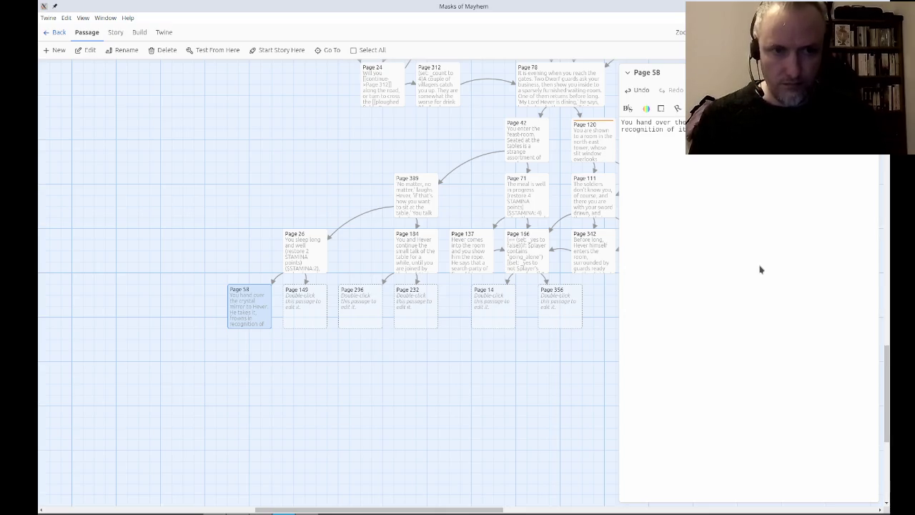
{"action": "type", "text": "o "}
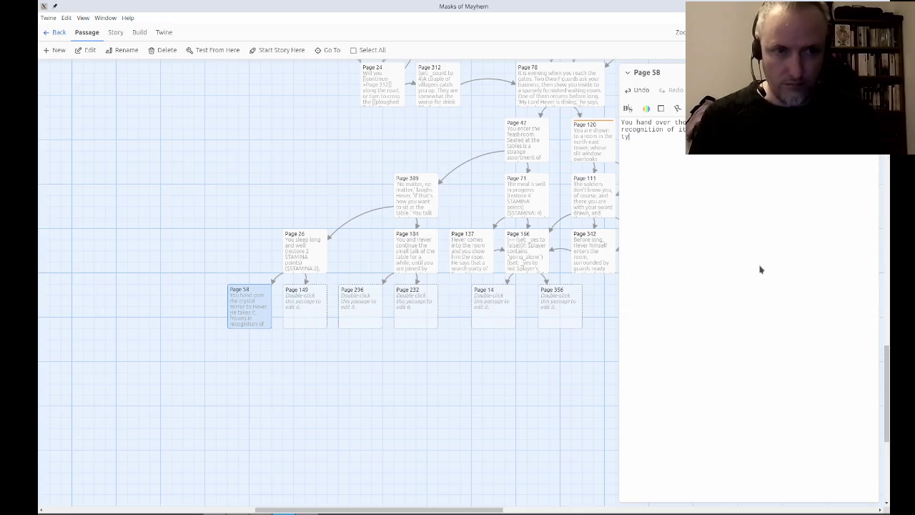
{"action": "type", "text": "get hold o"}
{"action": "type", "text": "f it"}
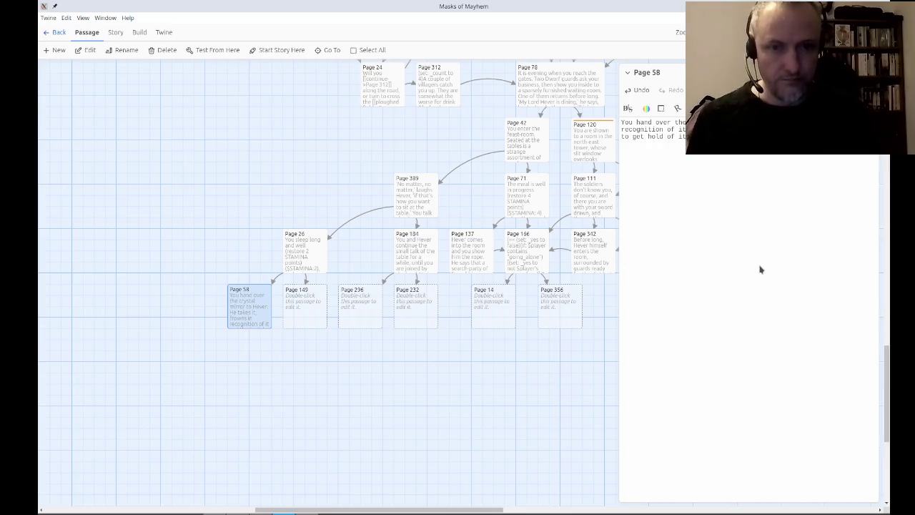
{"action": "key", "text": "Escape"}
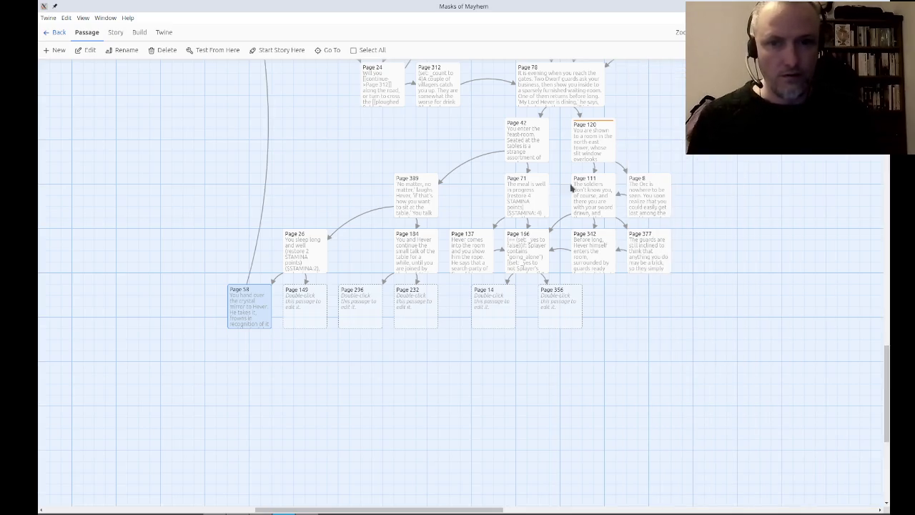
{"action": "scroll", "coordinate": [327, 159], "scroll_direction": "up", "scroll_amount": 4}
{"action": "scroll", "coordinate": [327, 159], "scroll_direction": "left", "scroll_amount": 2}
{"action": "mouse_move", "coordinate": [290, 184]}
{"action": "left_mouse_down"}
{"action": "mouse_move", "coordinate": [333, 340]}
{"action": "mouse_move", "coordinate": [341, 434]}
{"action": "mouse_move", "coordinate": [281, 382]}
{"action": "left_mouse_up"}
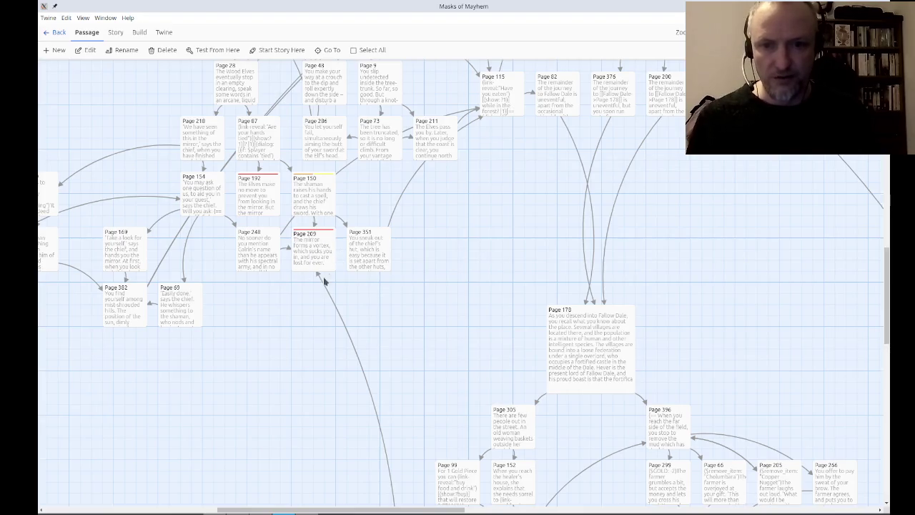
{"action": "left_click_drag", "start_coordinate": [426, 341], "coordinate": [353, 131]}
{"action": "scroll", "coordinate": [376, 255], "scroll_direction": "down", "scroll_amount": 3}
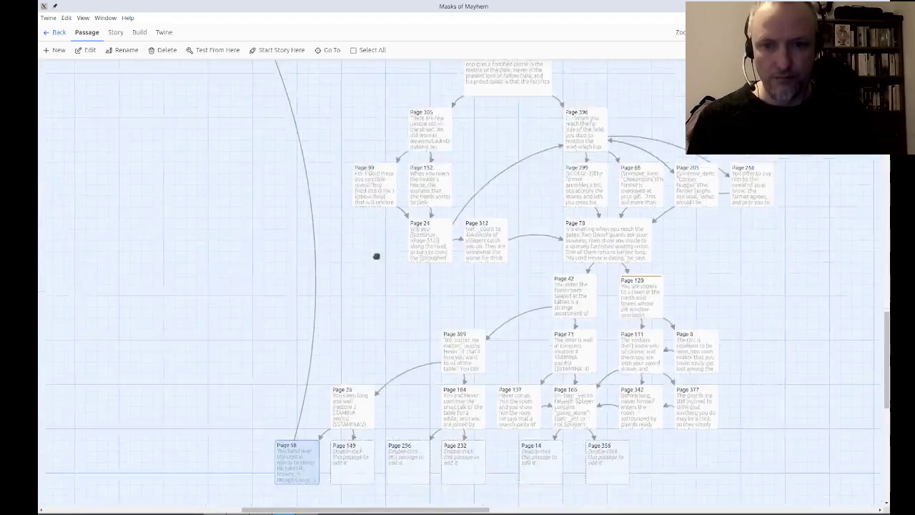
{"action": "left_click", "coordinate": [407, 355]}
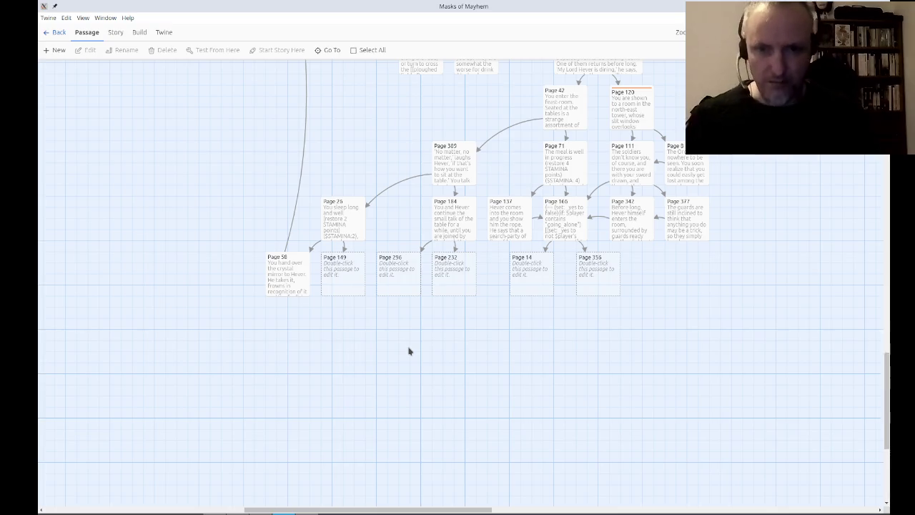
{"action": "double_click", "coordinate": [358, 279]}
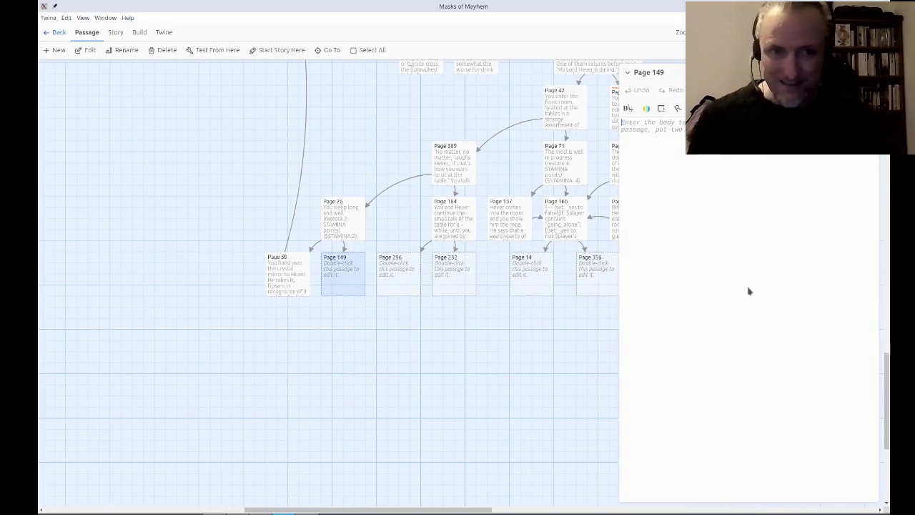
Type the opening line: "I have nothing of value to offer you except myself," you say simply.
{"action": "type", "text": "I have n"}
{"action": "type", "text": "othi"}
{"action": "type", "text": "'"}
{"action": "key", "text": "End"}
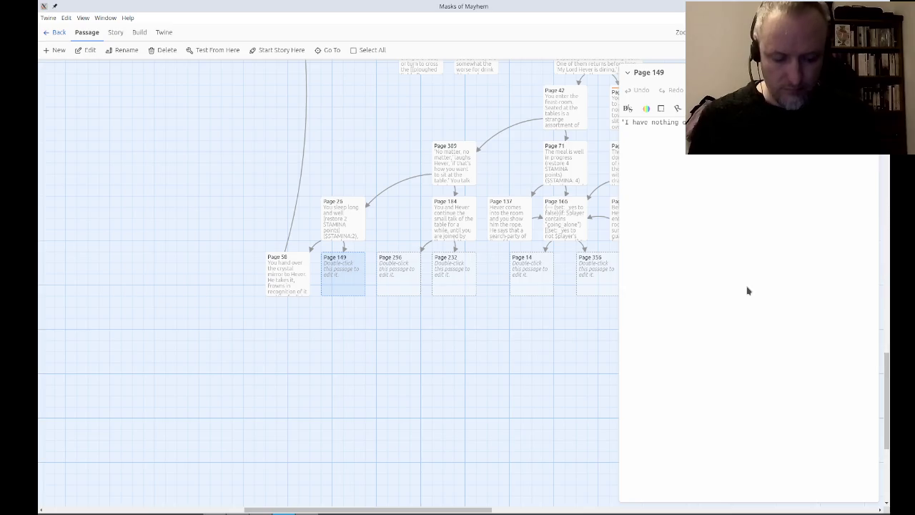
{"action": "type", "text": "simple."}
{"action": "key", "text": "BackSpace"}
{"action": "key", "text": "BackSpace"}
{"action": "key", "text": "BackSpace"}
{"action": "type", "text": "y."}
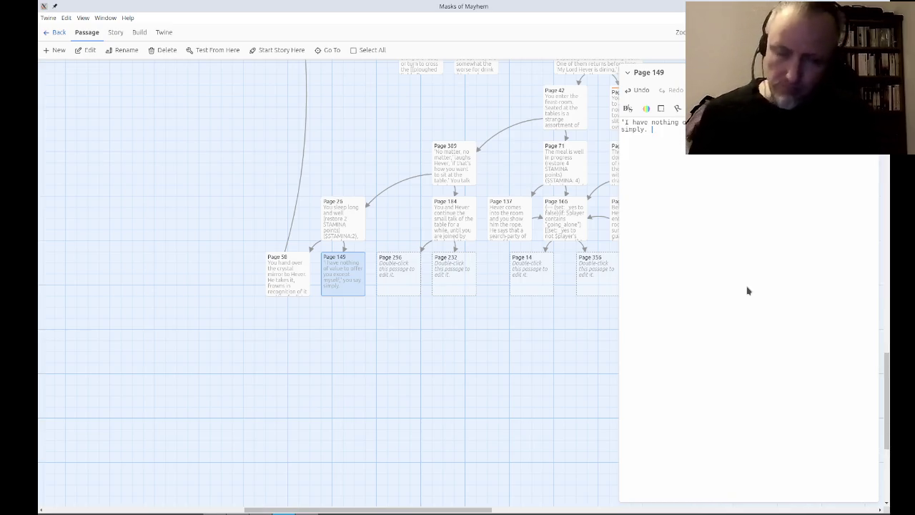
Add Hever's reply that there is something large, lowercasing 'There' and fixing 'largy'.
{"action": "type", "text": "Hever "}
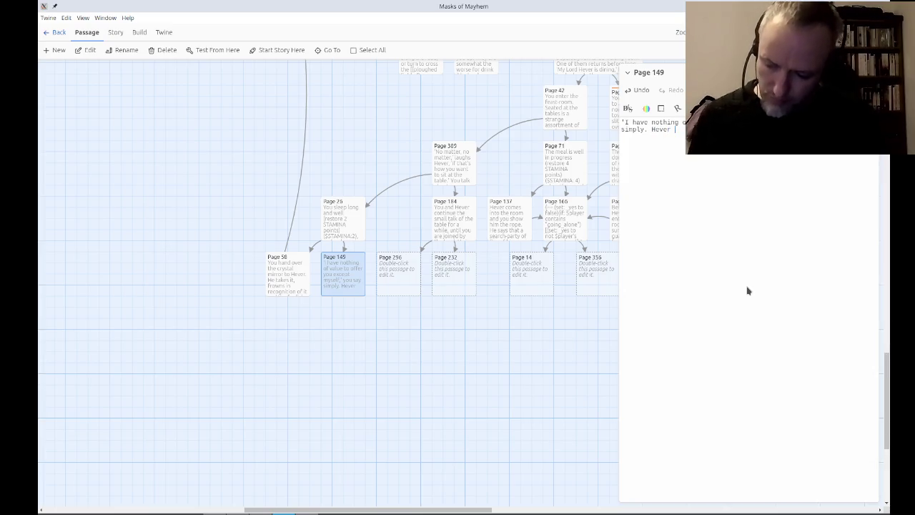
{"action": "type", "text": "thi"}
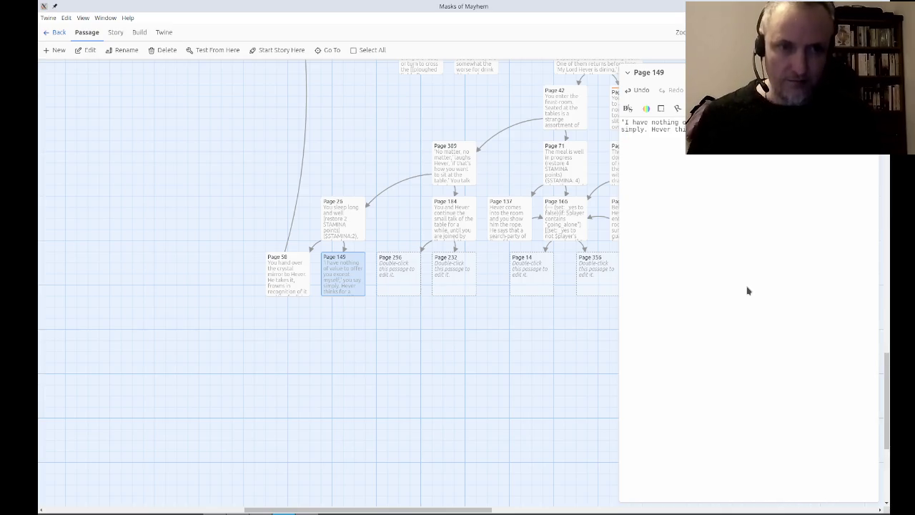
{"action": "type", "text": "There"}
{"action": "key", "text": "ctrl+Left"}
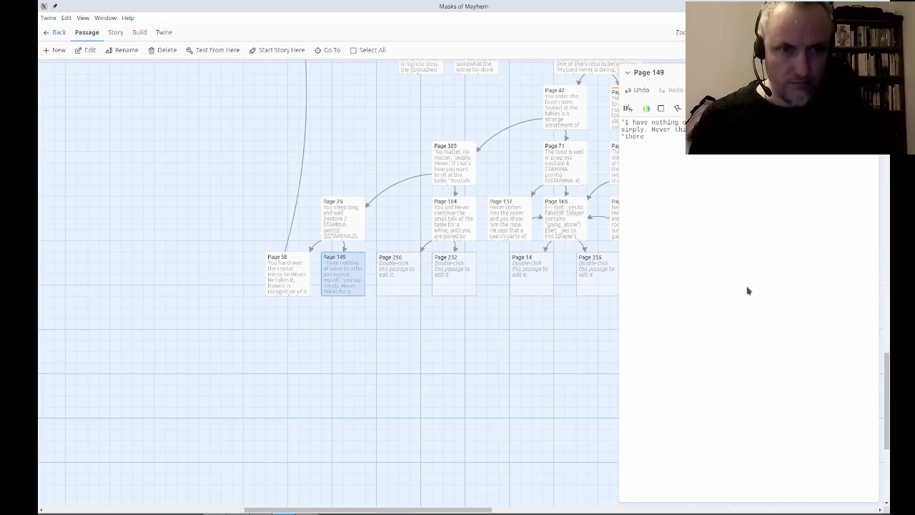
{"action": "type", "text": " is somethi"}
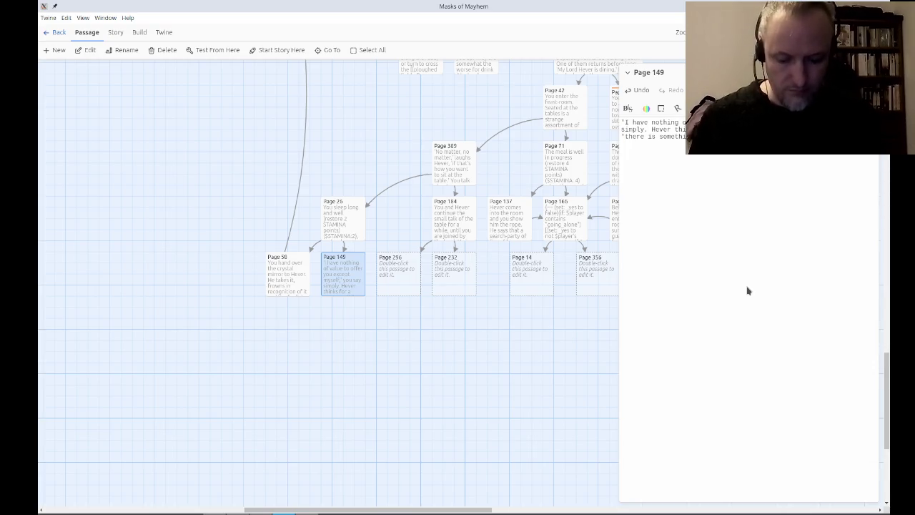
{"action": "type", "text": "largy"}
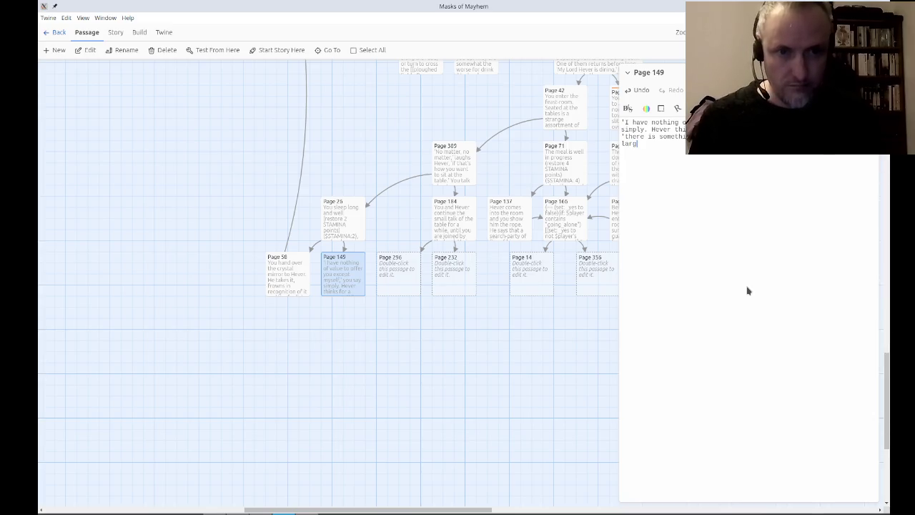
{"action": "key", "text": "BackSpace"}
{"action": "type", "text": "exceptionally"}
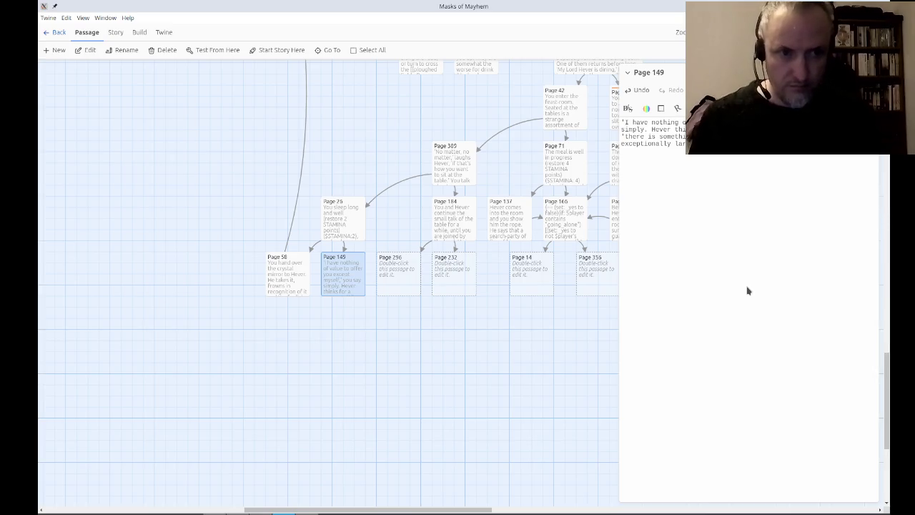
Type Hever's offer about Affen Forest and his people, ending 'I will give you my horn.'.
{"action": "type", "text": "Affen Forest"}
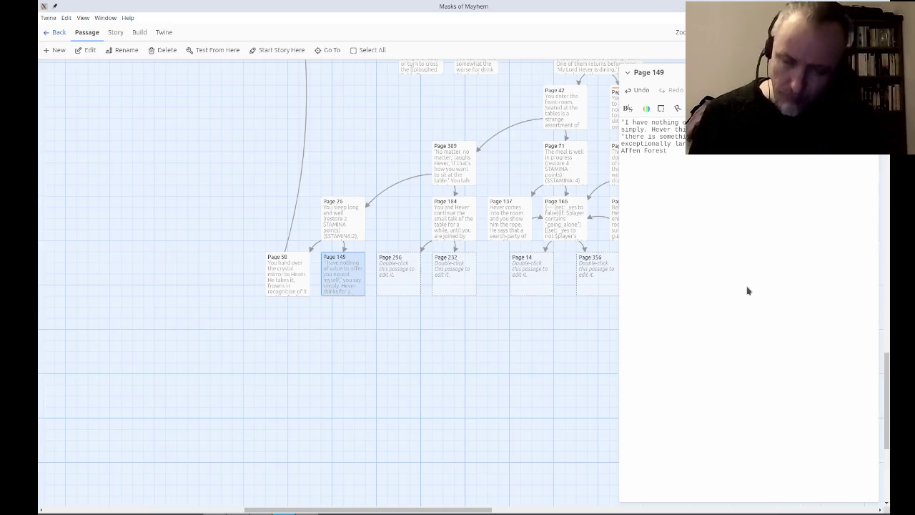
{"action": "type", "text": ", but"}
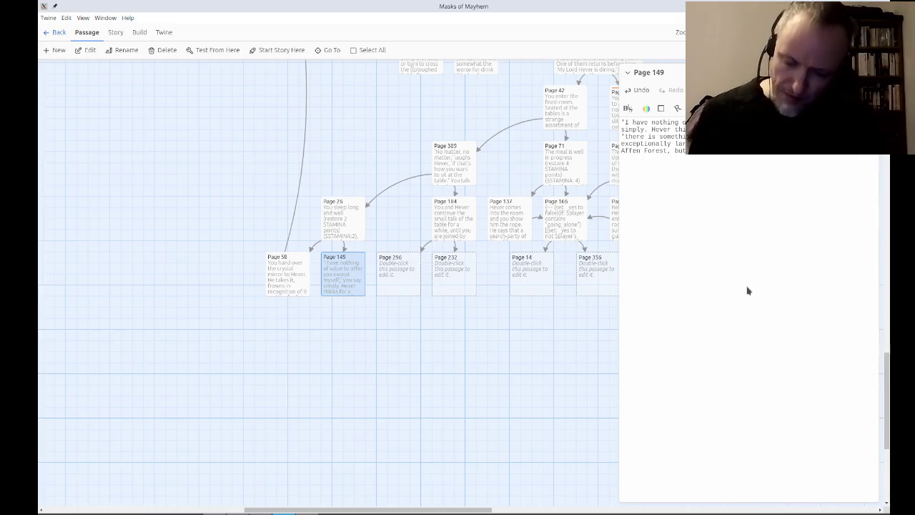
{"action": "type", "text": "my people and their flocks."}
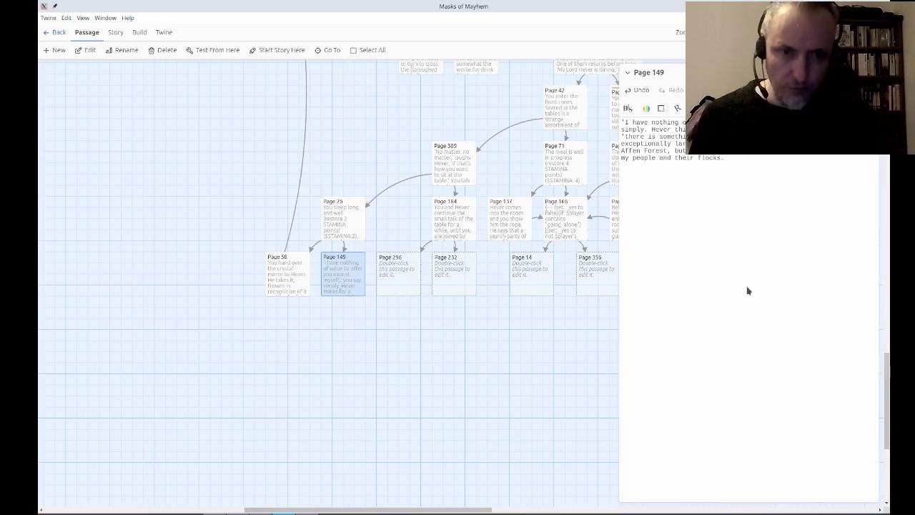
{"action": "type", "text": "If you "}
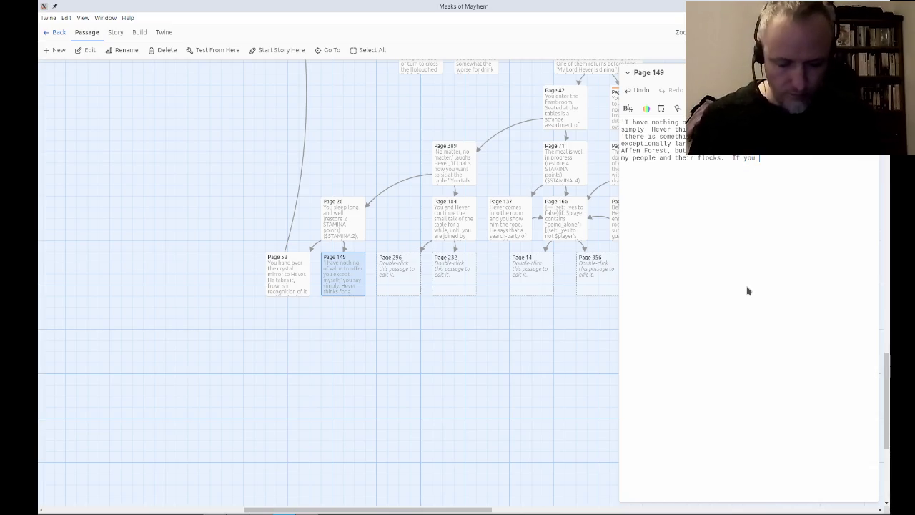
{"action": "type", "text": "can free my land from the"}
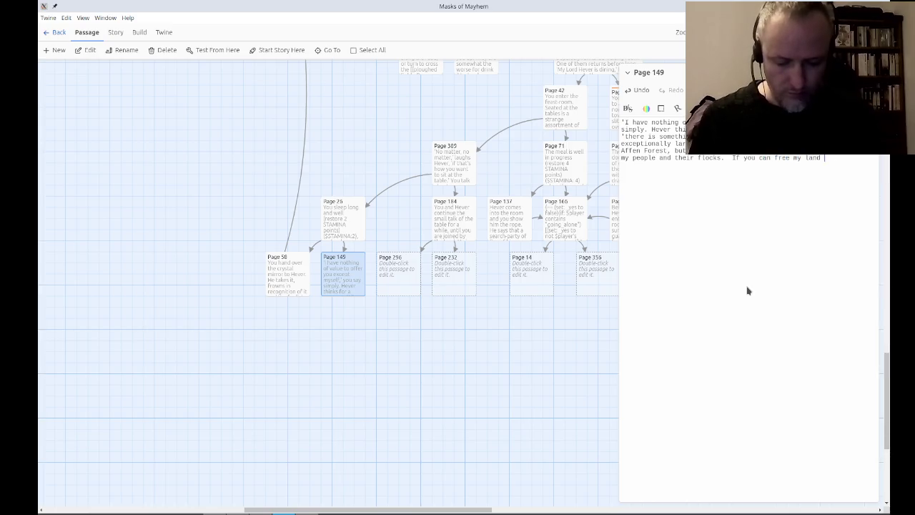
{"action": "key", "text": "BackSpace"}
{"action": "type", "text": "is b"}
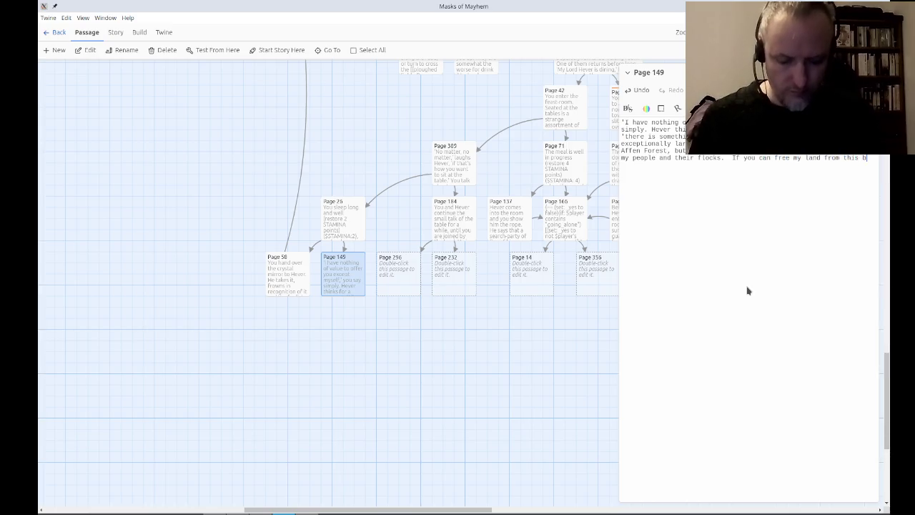
{"action": "type", "text": "east, I will g"}
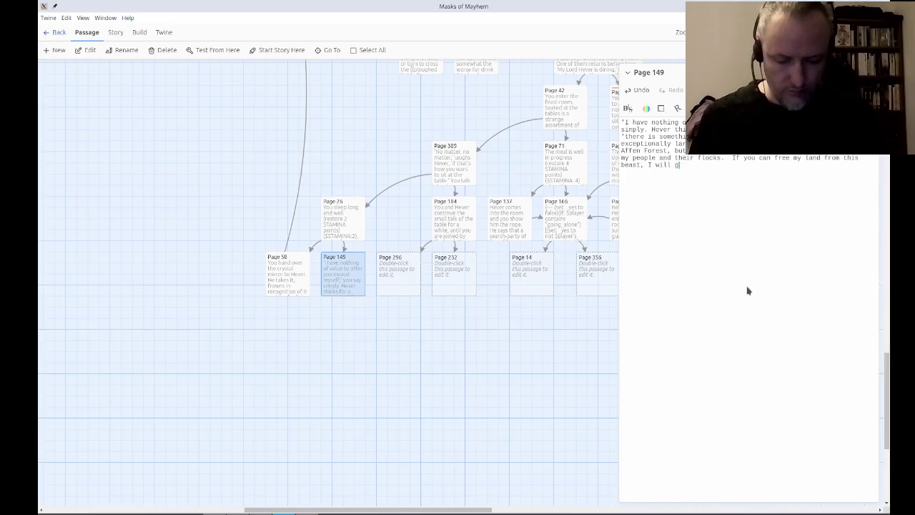
{"action": "type", "text": "ive you my horn."}
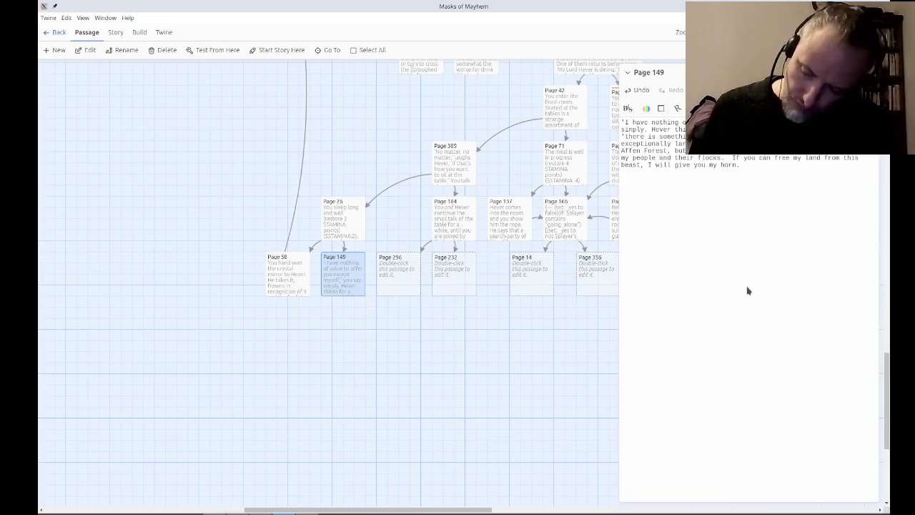
Add the Tiger warning and the closing question 'Will you accept the test or not?' with a Page 240 link.
{"action": "type", "text": "But it will not"}
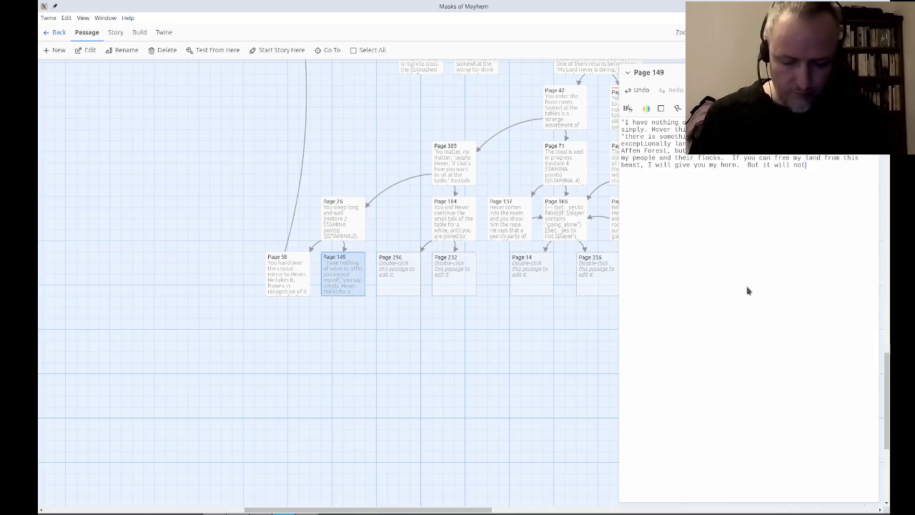
{"action": "type", "text": " be easy: the"}
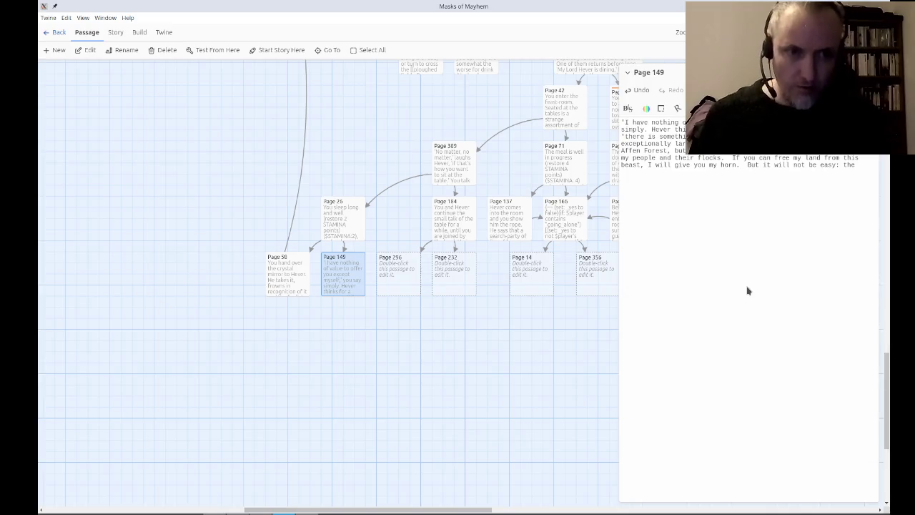
{"action": "type", "text": "Tiger is har"}
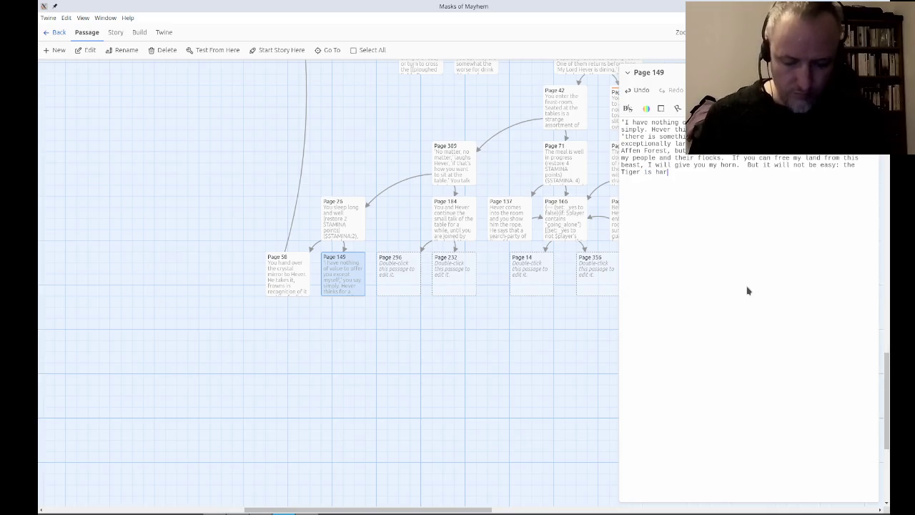
{"action": "type", "text": "d to get close to,"}
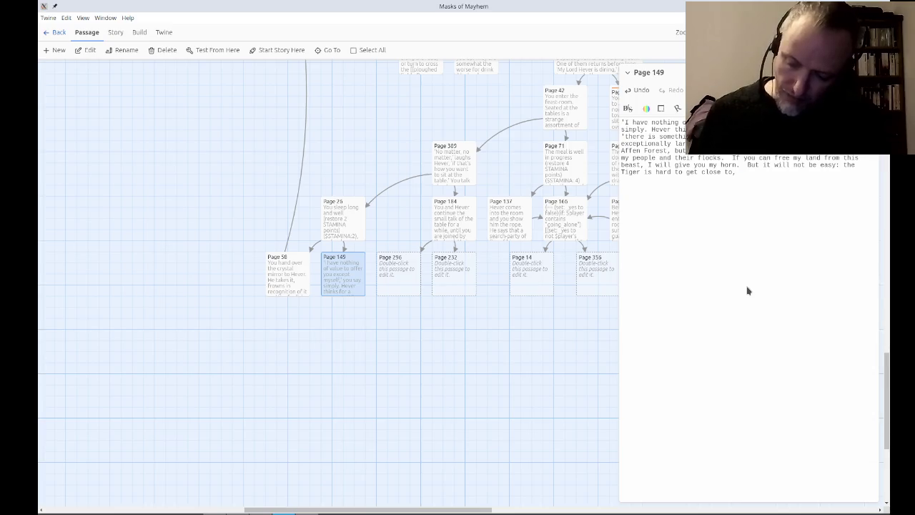
{"action": "type", "text": " and ex"}
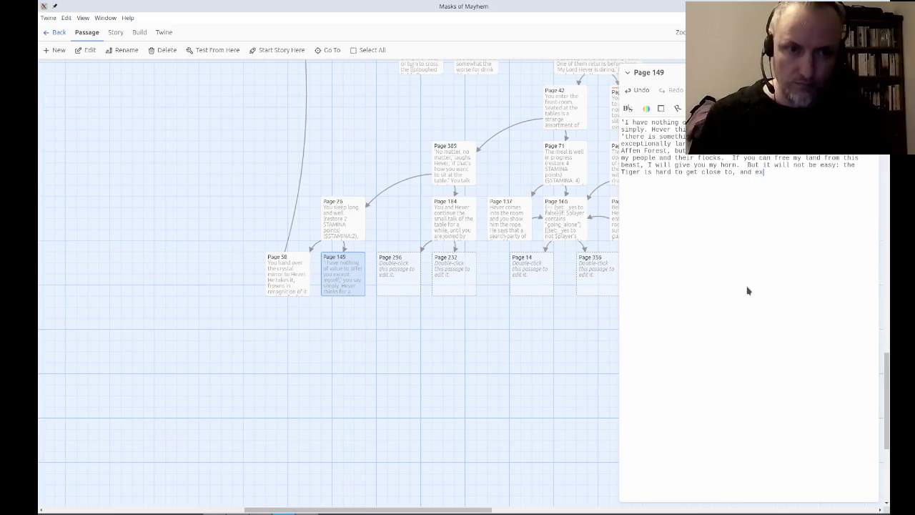
{"action": "type", "text": "tremely dangerou"}
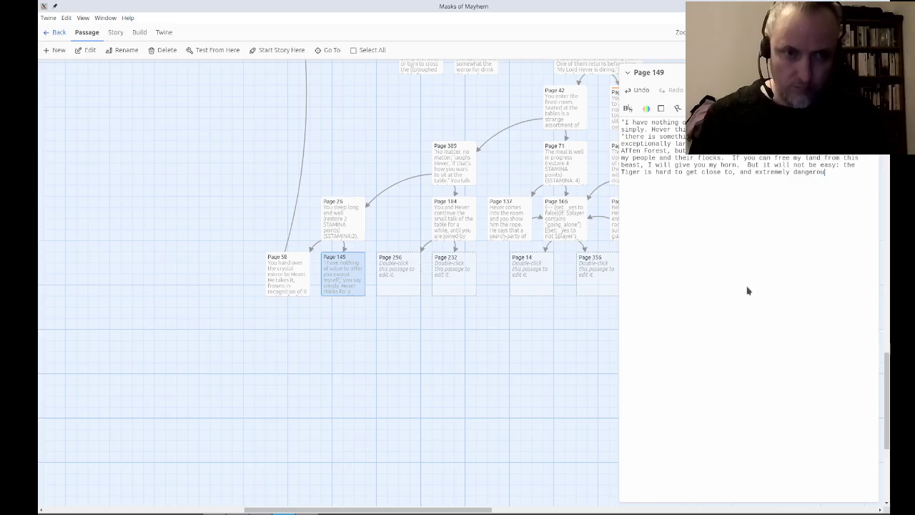
{"action": "type", "text": "s when cornered. "}
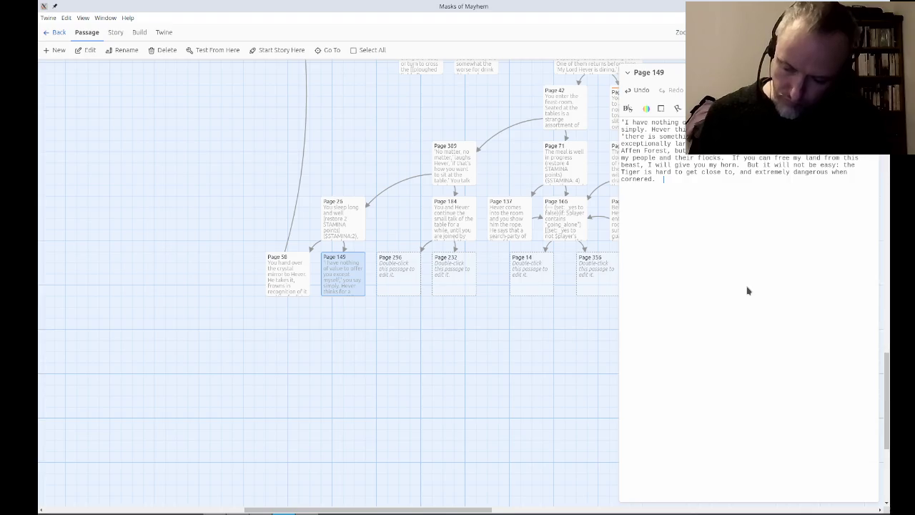
{"action": "type", "text": "'"}
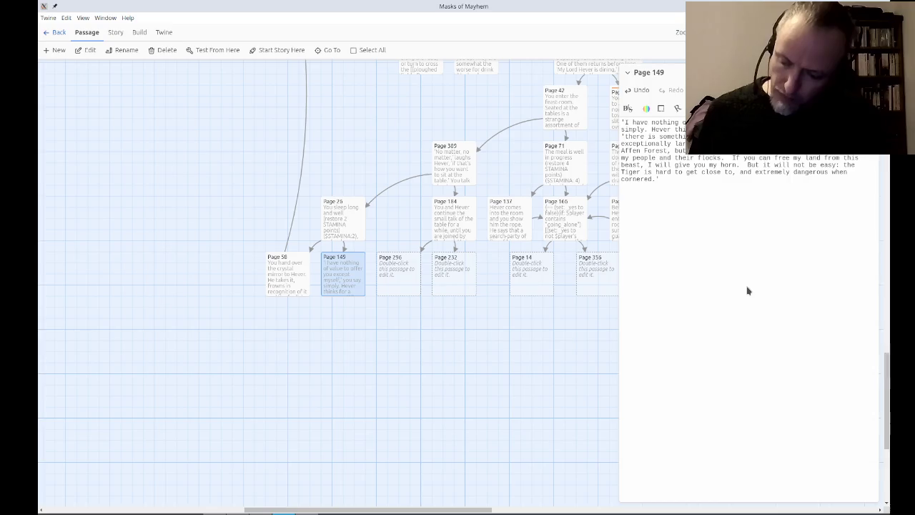
{"action": "type", "text": "  Will you accept the test or not?"}
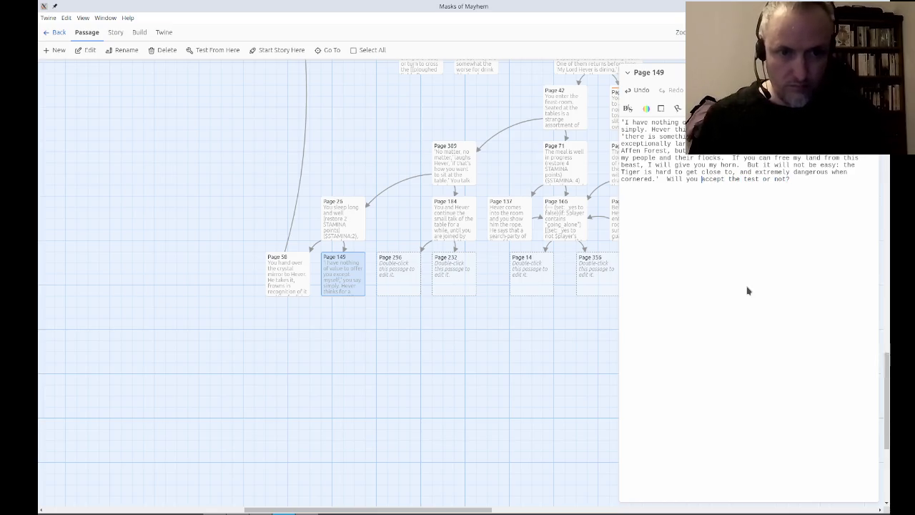
{"action": "type", "text": "[["}
{"action": "type", "text": "->Page "}
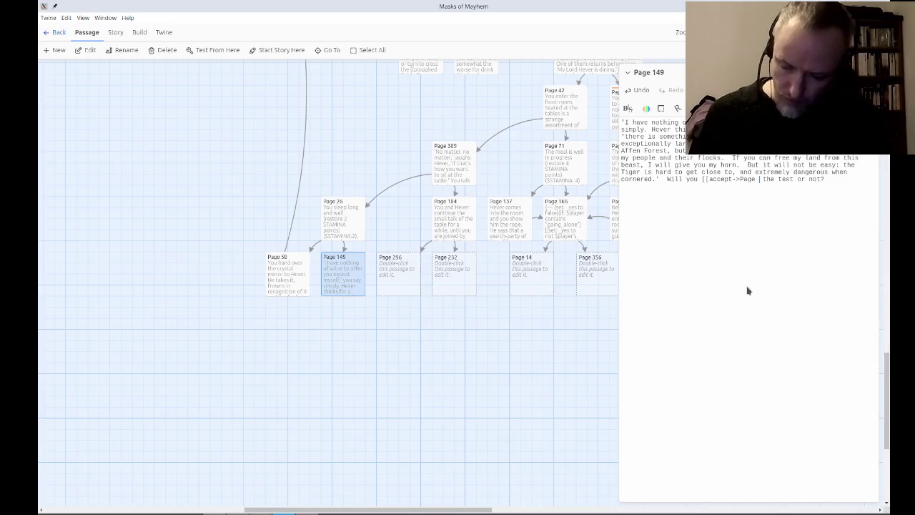
{"action": "type", "text": "240]]"}
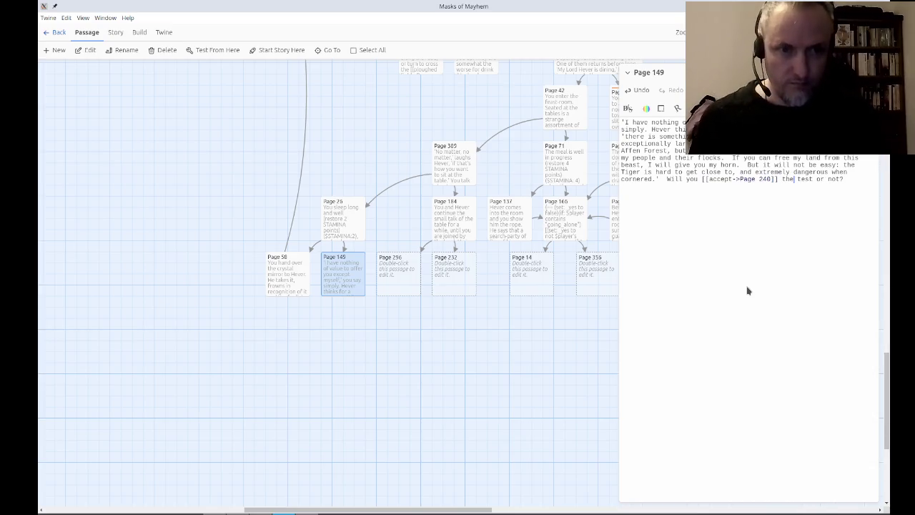
Link 'not' to Page 83, place Page 240 and Page 83 below Page 149, and close the editor.
{"action": "key", "text": "Left"}
{"action": "key", "text": "Left"}
{"action": "key", "text": "Left"}
{"action": "type", "text": "[[not"}
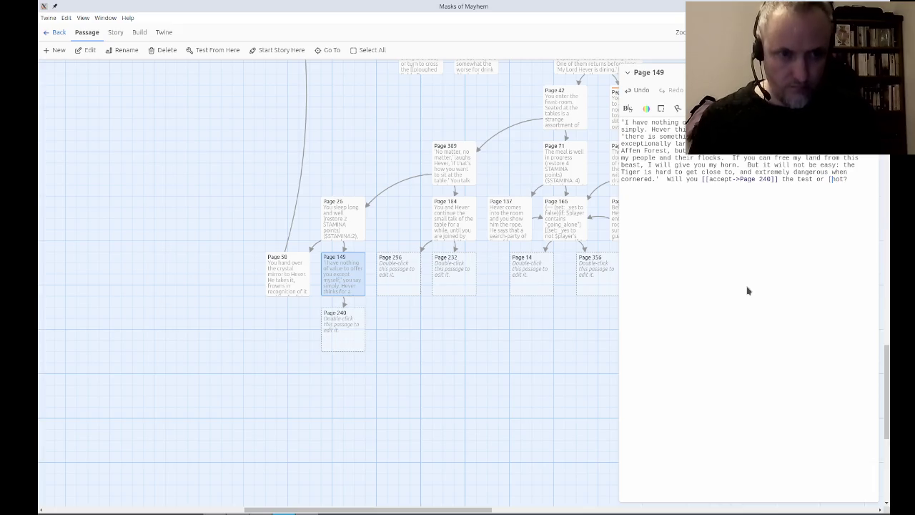
{"action": "type", "text": "->Page 83"}
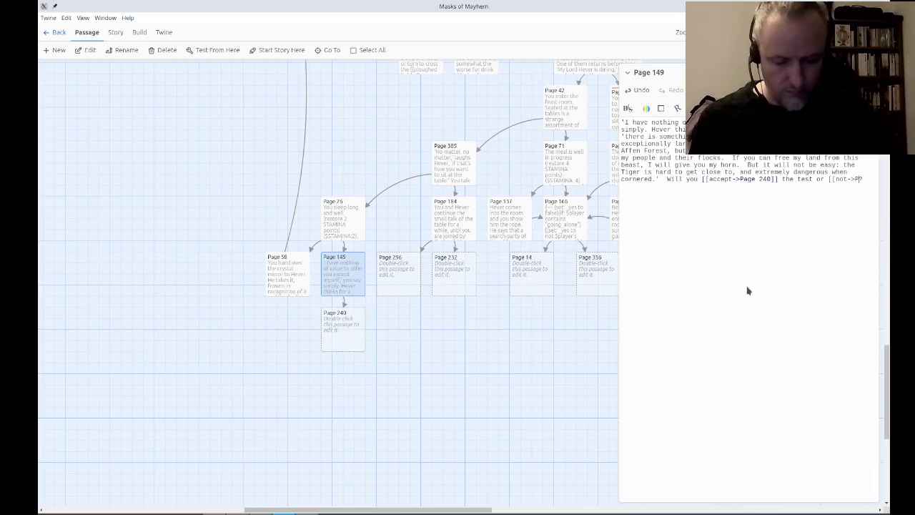
{"action": "type", "text": "]]"}
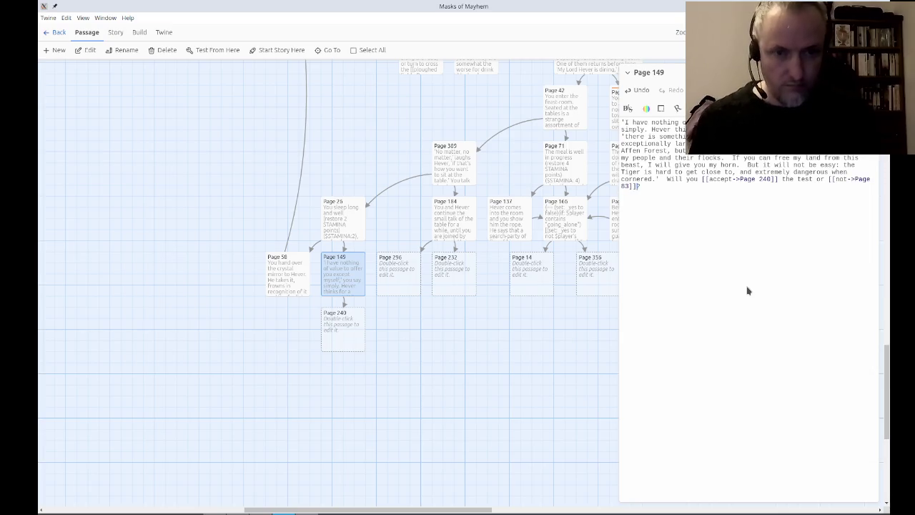
{"action": "left_click_drag", "start_coordinate": [493, 415], "coordinate": [322, 354]}
{"action": "mouse_move", "coordinate": [398, 341]}
{"action": "left_mouse_down"}
{"action": "mouse_move", "coordinate": [351, 333]}
{"action": "mouse_move", "coordinate": [341, 343]}
{"action": "left_mouse_up"}
{"action": "left_click", "coordinate": [429, 343]}
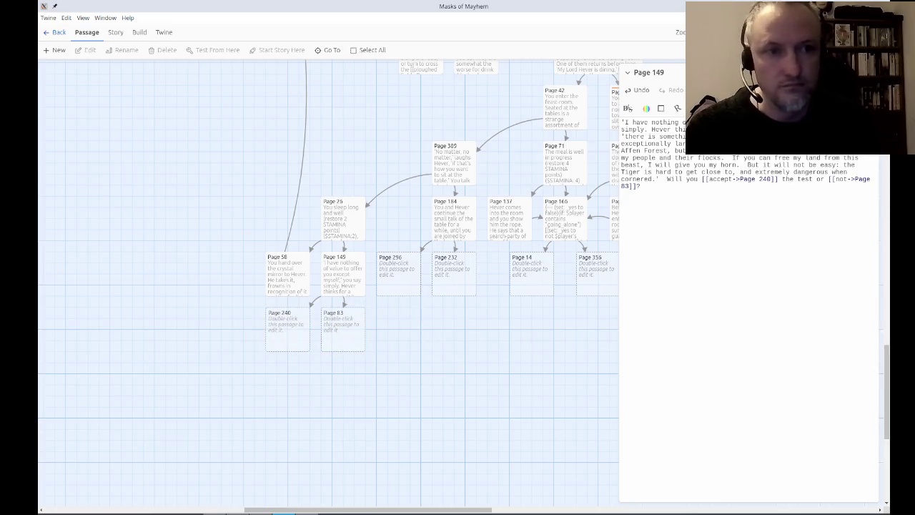
{"action": "left_click", "coordinate": [877, 72]}
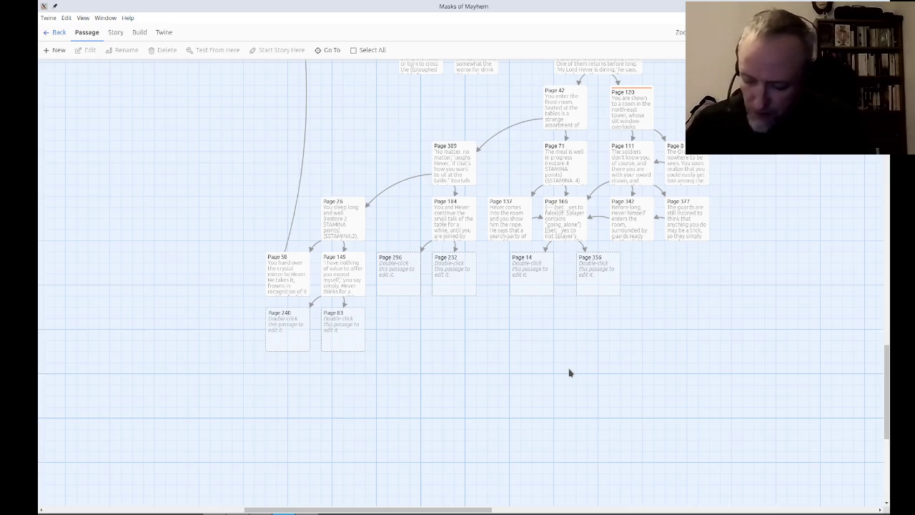
{"action": "double_click", "coordinate": [383, 274]}
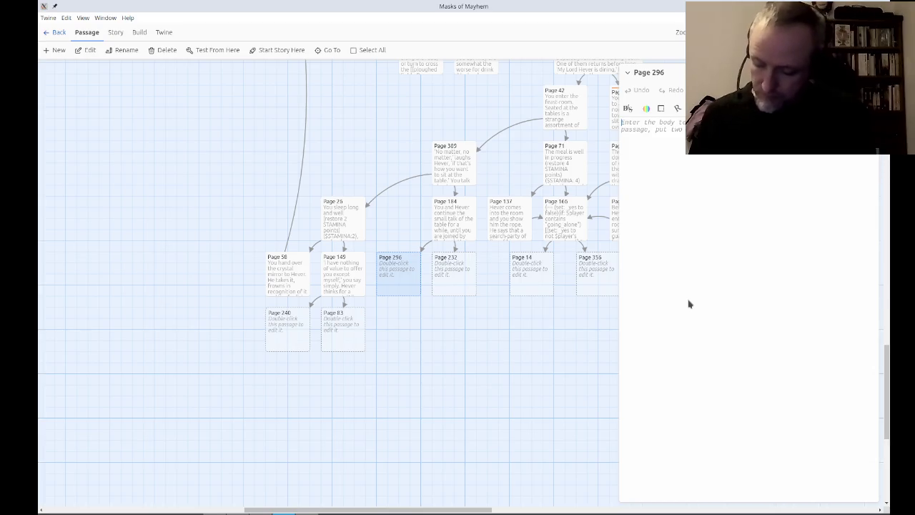
Type Page 296's opening: the bard complies skilfully but leaves out a bit, then 'Afterwards'.
{"action": "type", "text": "The bard complies"}
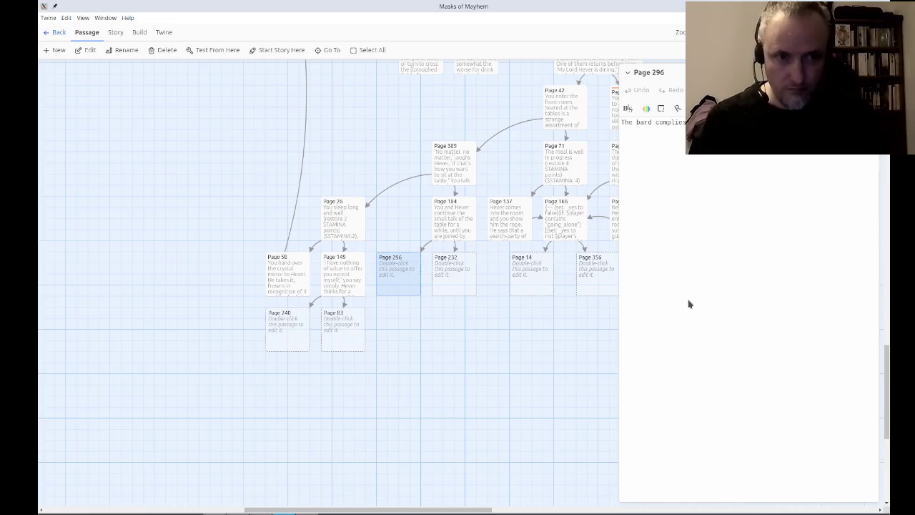
{"action": "type", "text": "out the bit"}
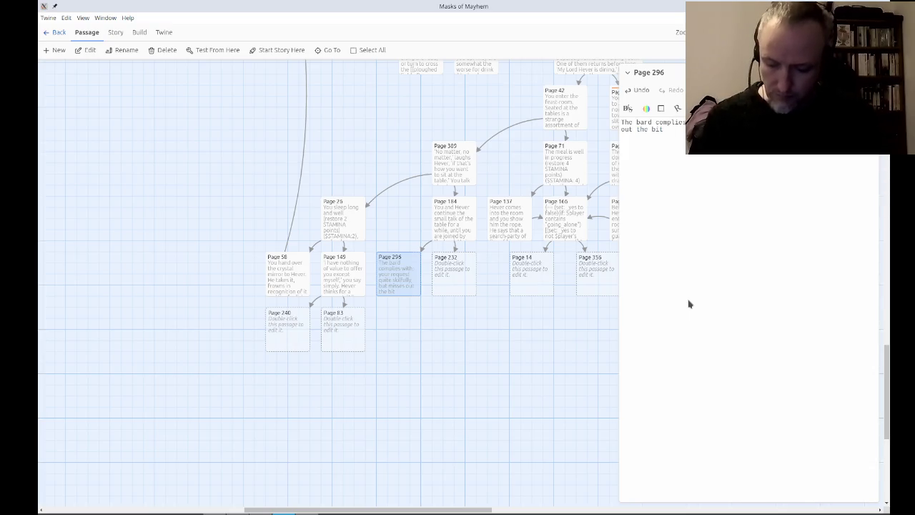
{"action": "type", "text": " where"}
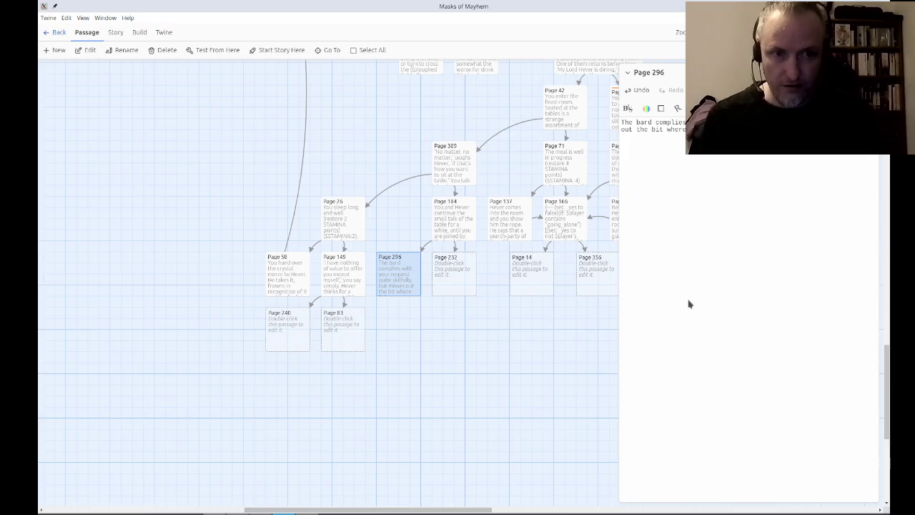
{"action": "type", "text": "has him changing"}
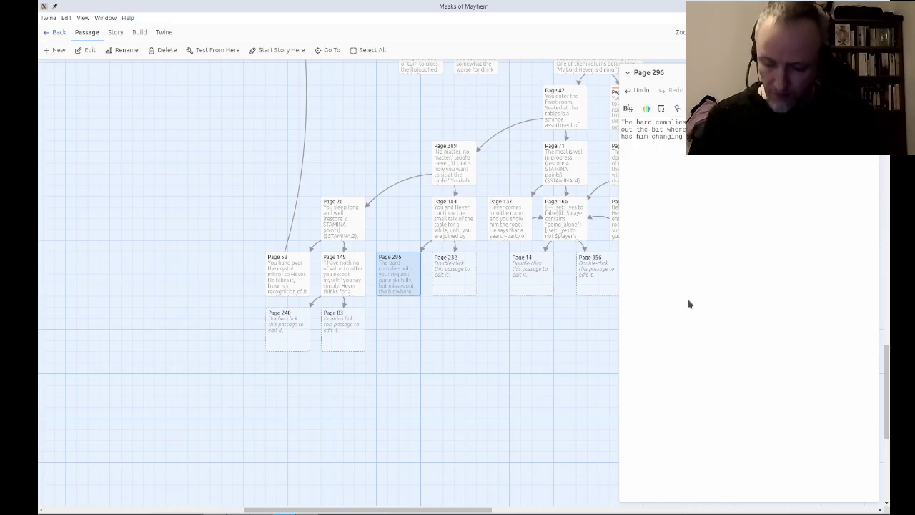
{"action": "type", "text": "Afterwards"}
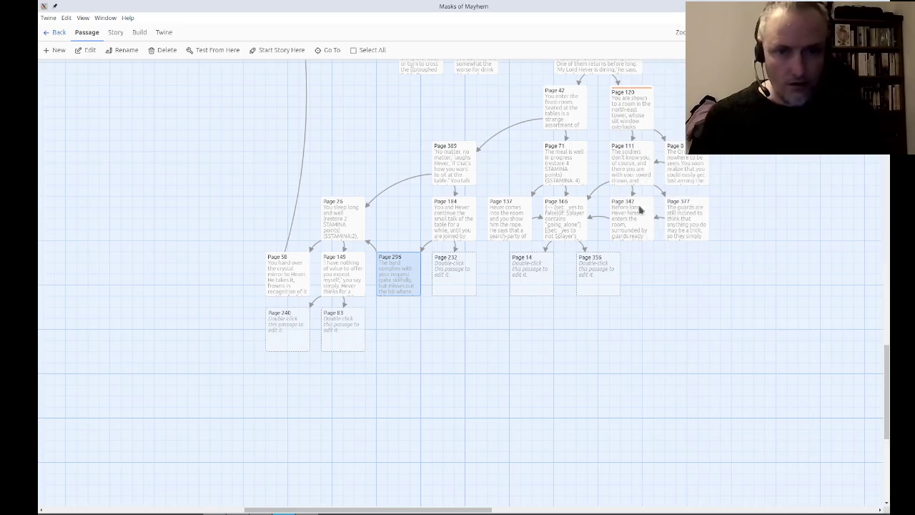
Open Page 232 and type how the bard stumbles but concocts a short epic about your trip.
{"action": "double_click", "coordinate": [461, 284]}
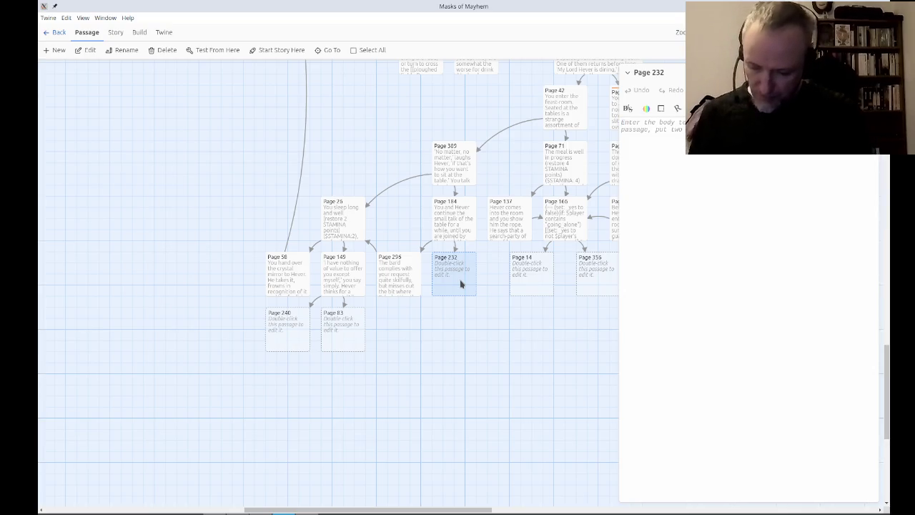
{"action": "type", "text": "The bard stumbles"}
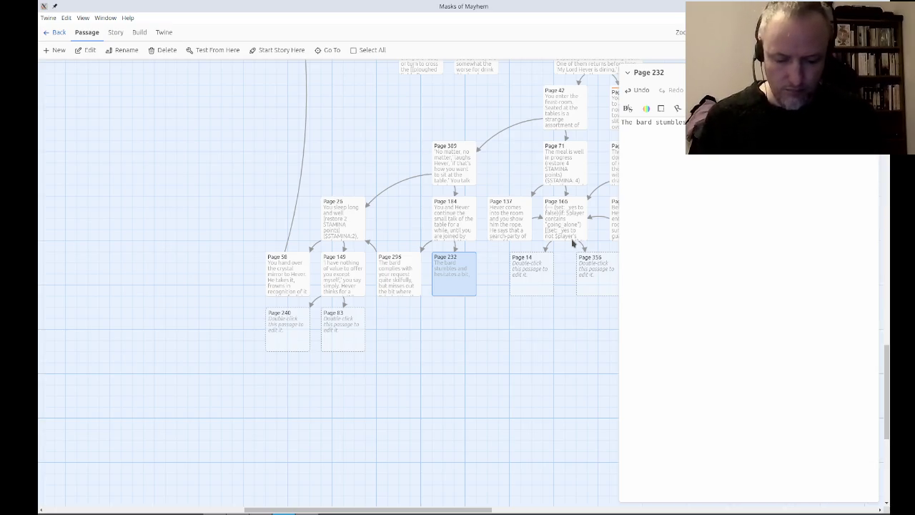
{"action": "type", "text": "short epic."}
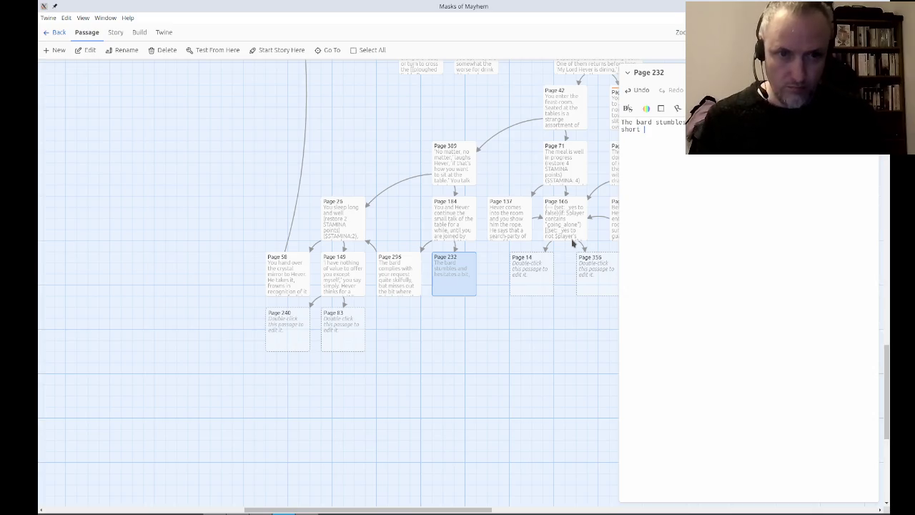
{"action": "key", "text": "BackSpace"}
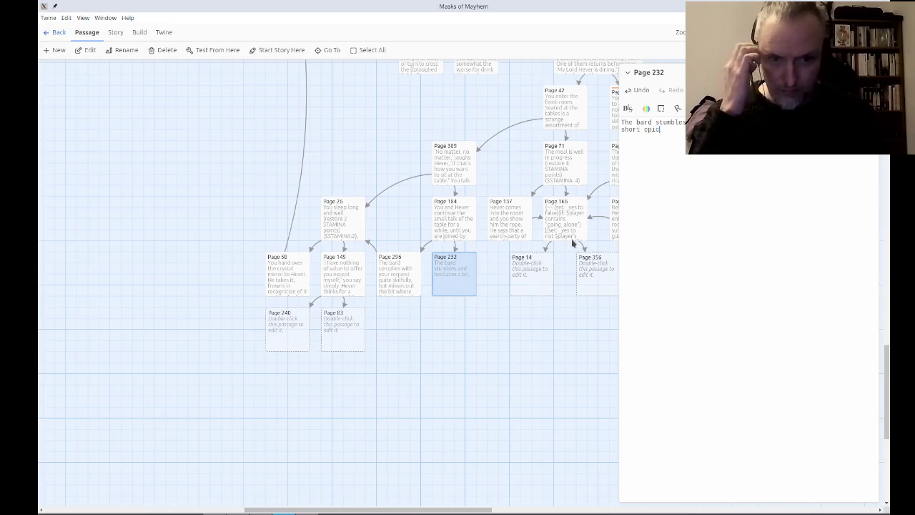
{"action": "type", "text": ", consi"}
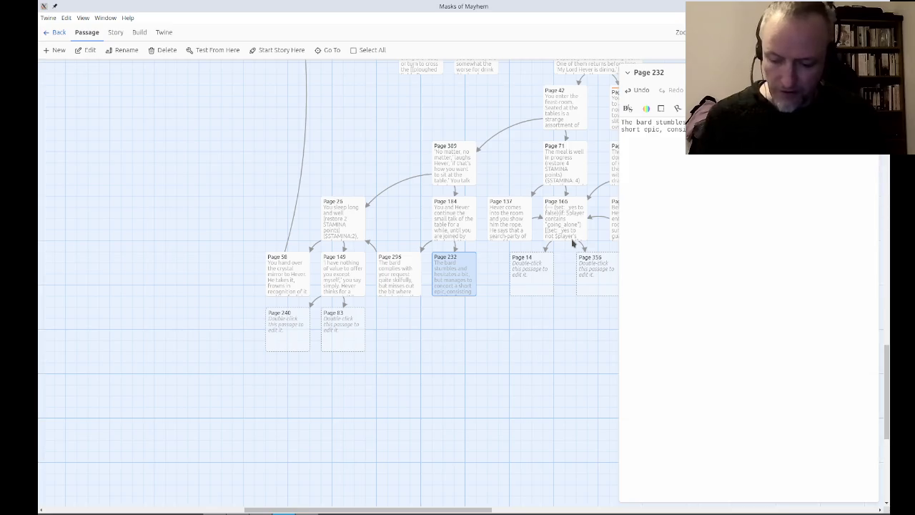
{"action": "type", "text": "your "}
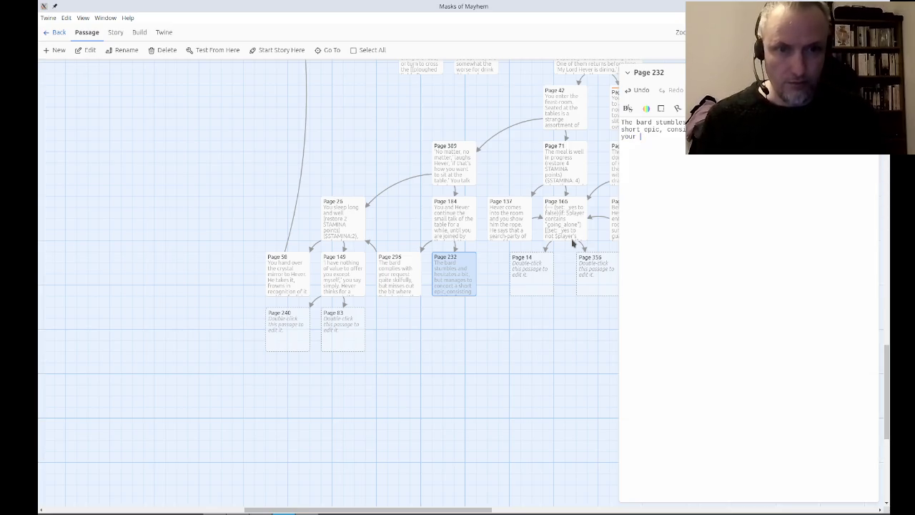
{"action": "type", "text": "trip to Gall"}
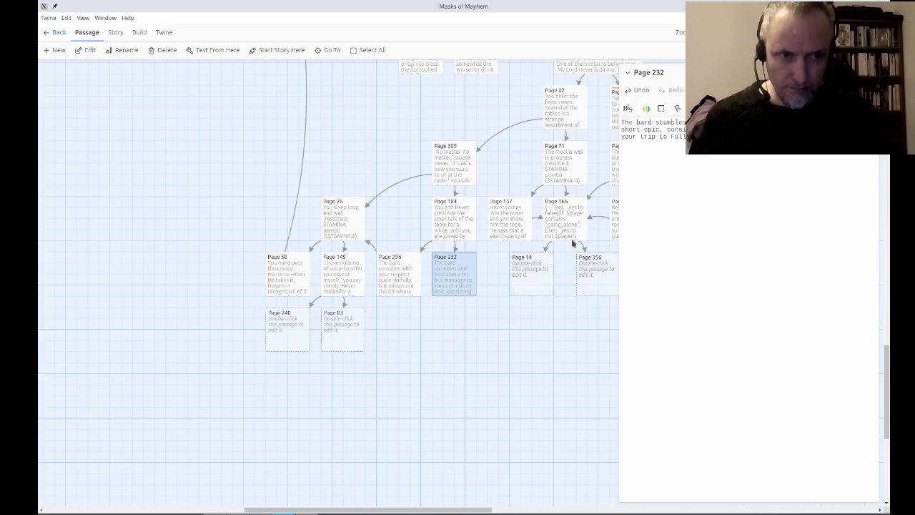
{"action": "type", "text": "pleasing, and cer"}
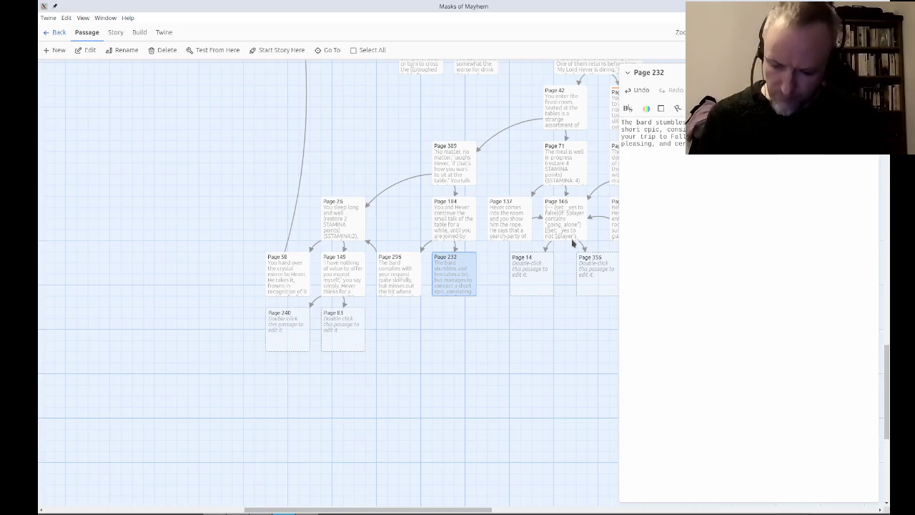
Continue Page 232 with the power line, ending 'if only you had a sceptre and an orb.'.
{"action": "type", "text": "powe"}
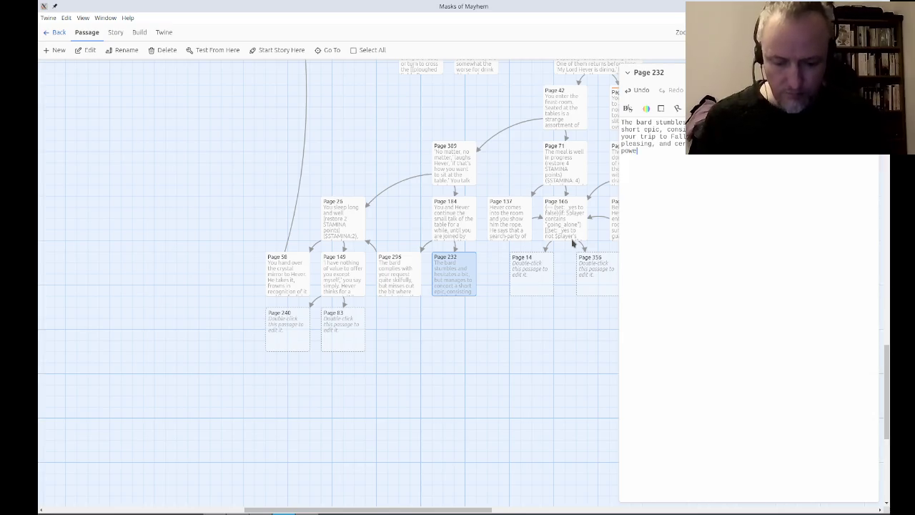
{"action": "type", "text": "r of a sceptr"}
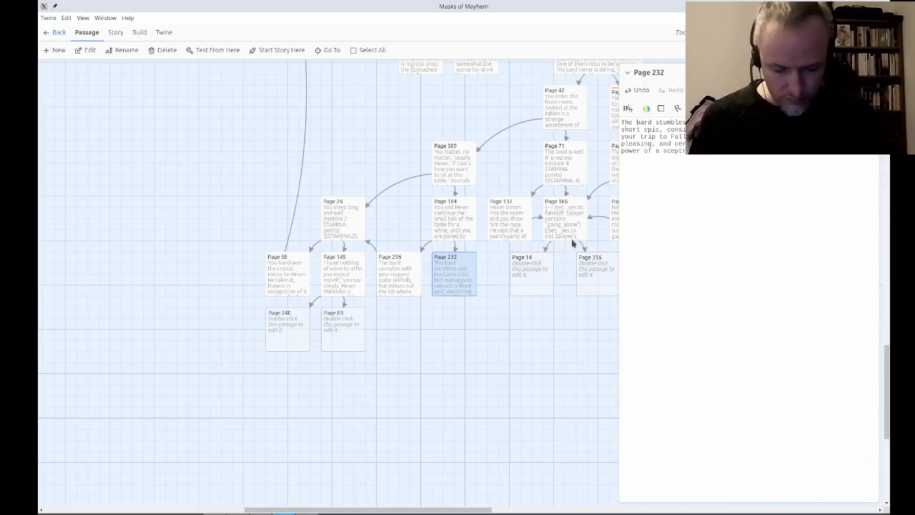
{"action": "type", "text": "almost feel"}
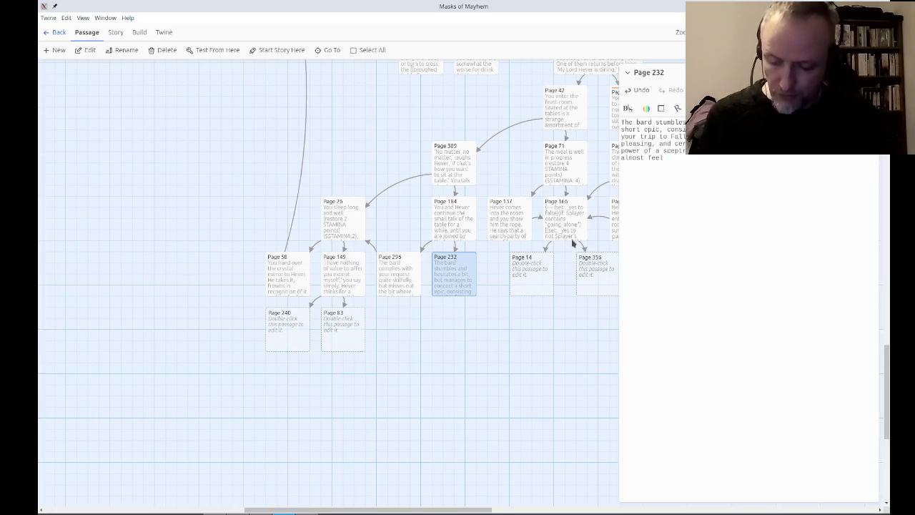
{"action": "type", "text": "could omplc"}
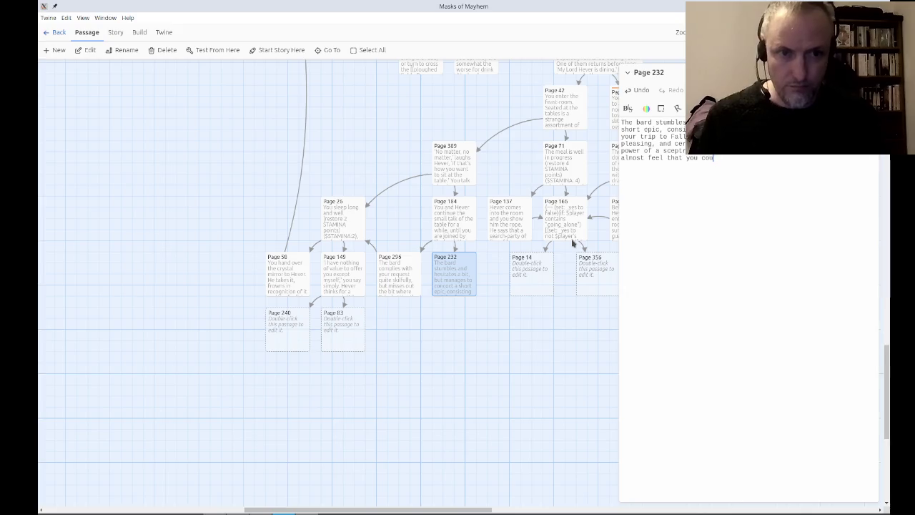
{"action": "key", "text": "BackSpace"}
{"action": "key", "text": "BackSpace"}
{"action": "key", "text": "BackSpace"}
{"action": "type", "text": "comple"}
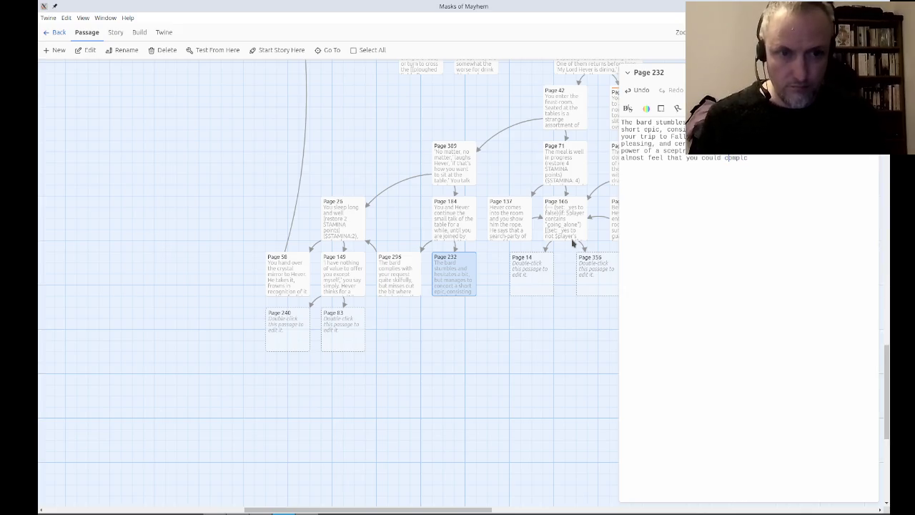
{"action": "type", "text": "te the rest of t"}
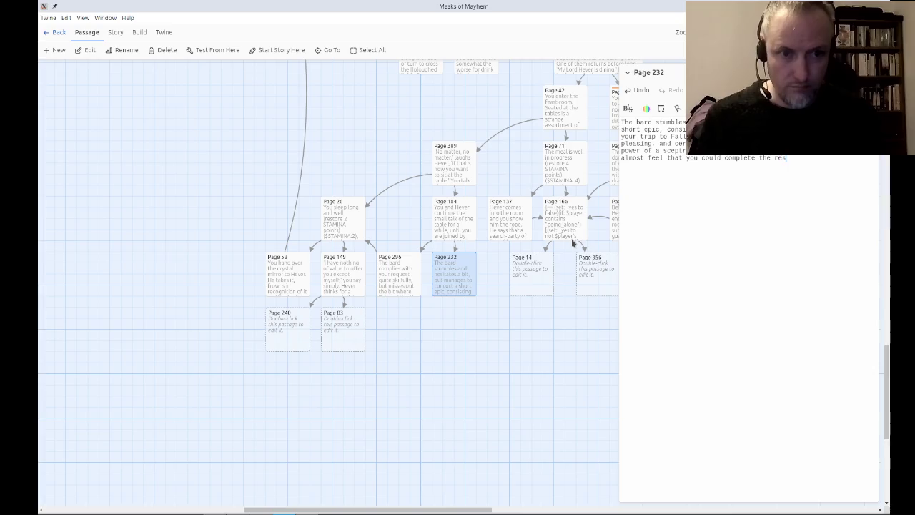
{"action": "key", "text": "BackSpace"}
{"action": "type", "text": "you"}
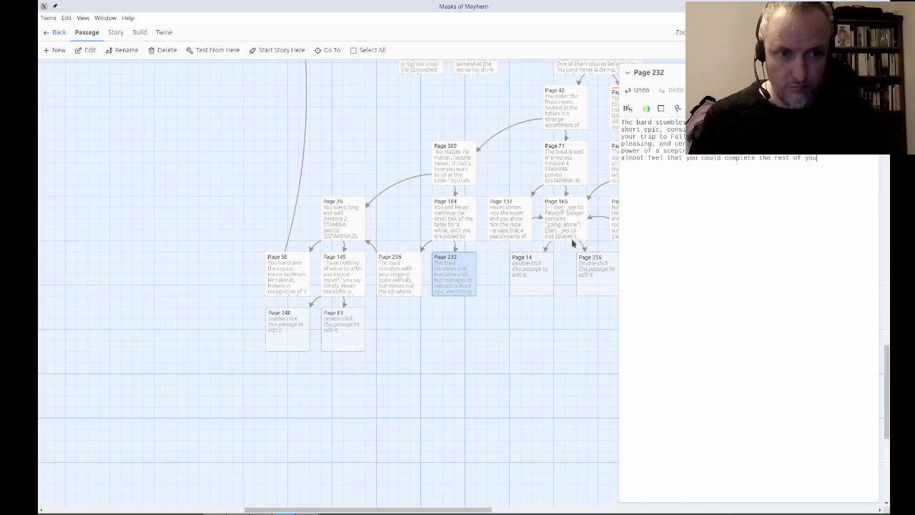
{"action": "type", "text": "r quest"}
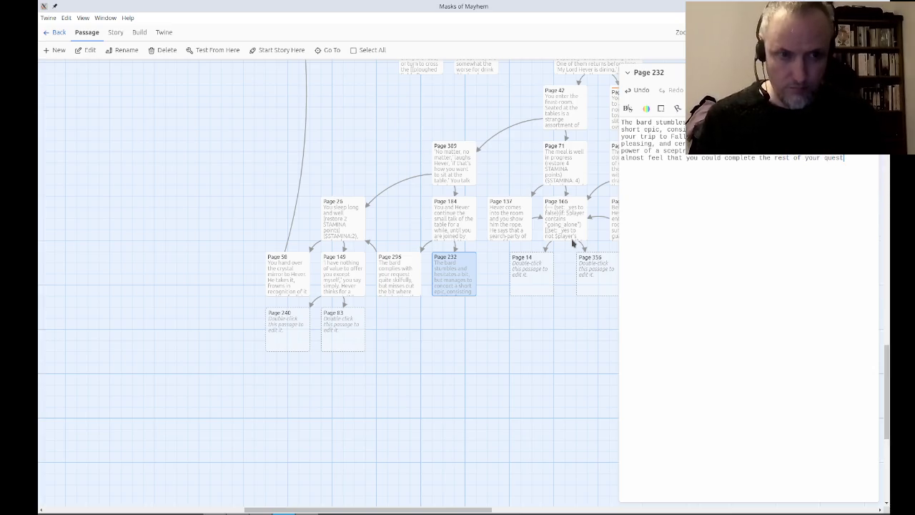
{"action": "type", "text": ", i"}
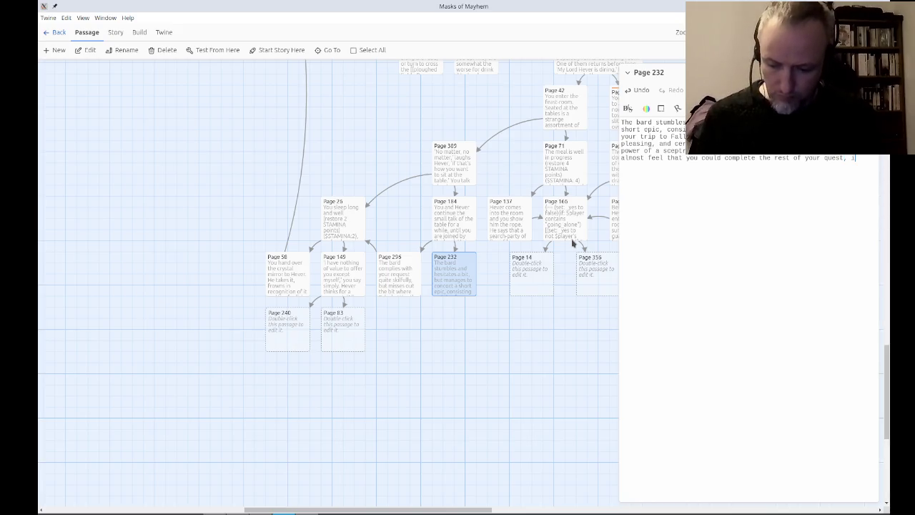
{"action": "type", "text": "f only you had a "}
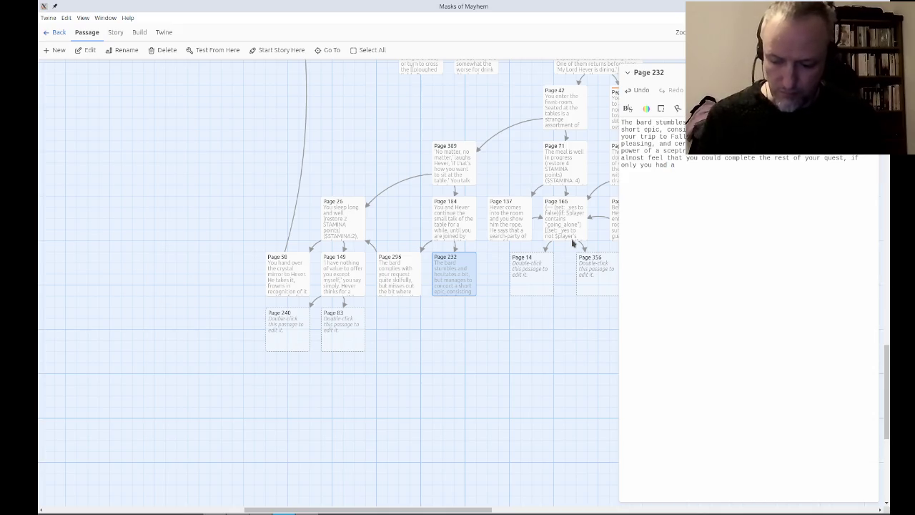
{"action": "type", "text": "sce"}
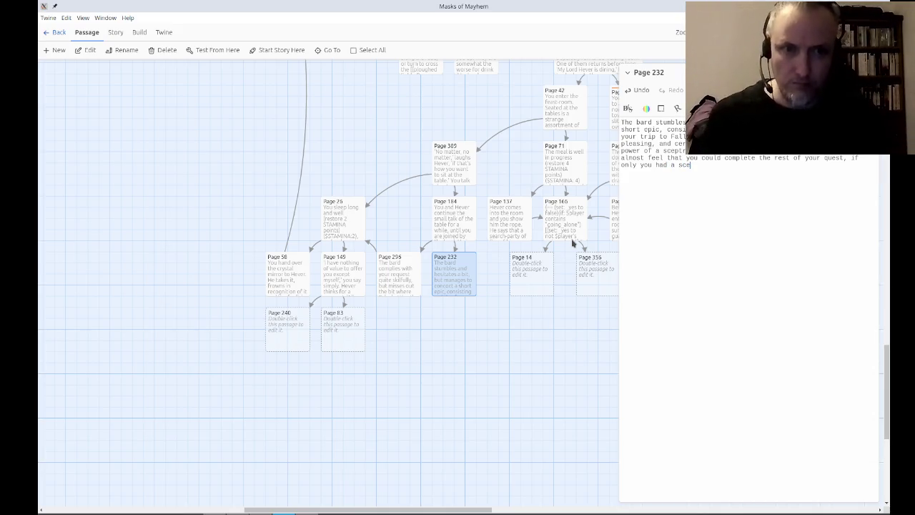
{"action": "type", "text": "ptre and an orb."}
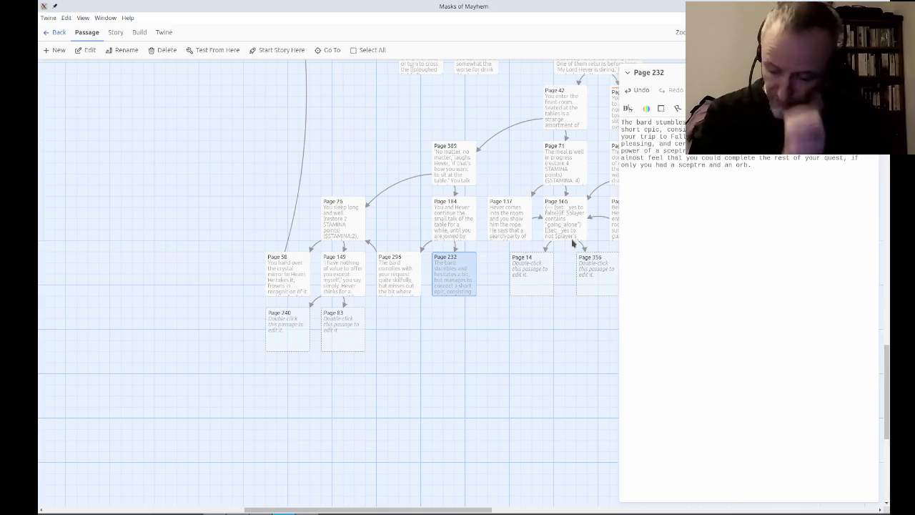
Add 'Add 1 LUCK point.($LUCK: 1)' and 'Afterwards, you [[go to bed->Page 26]].', then switch to OBS.
{"action": "type", "text": "Add 1 LUCK p"}
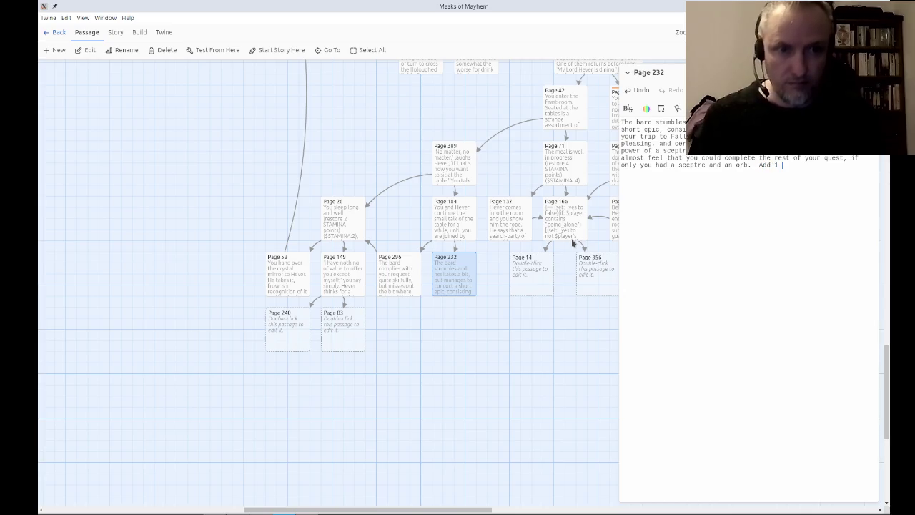
{"action": "type", "text": "oint."}
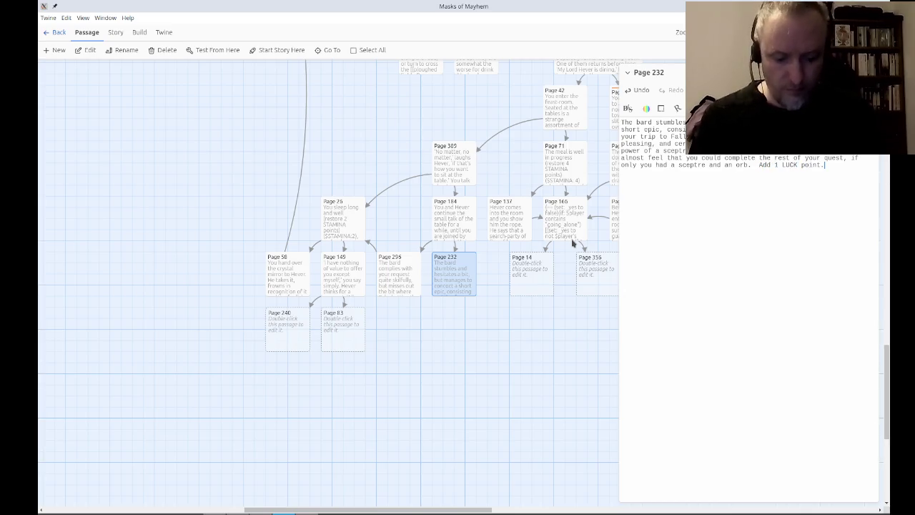
{"action": "type", "text": "($LU"}
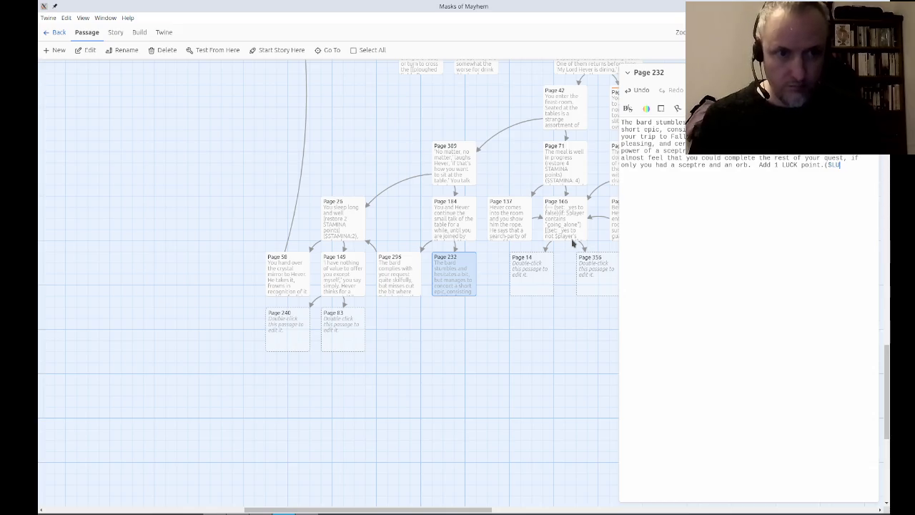
{"action": "type", "text": "CK: 1)"}
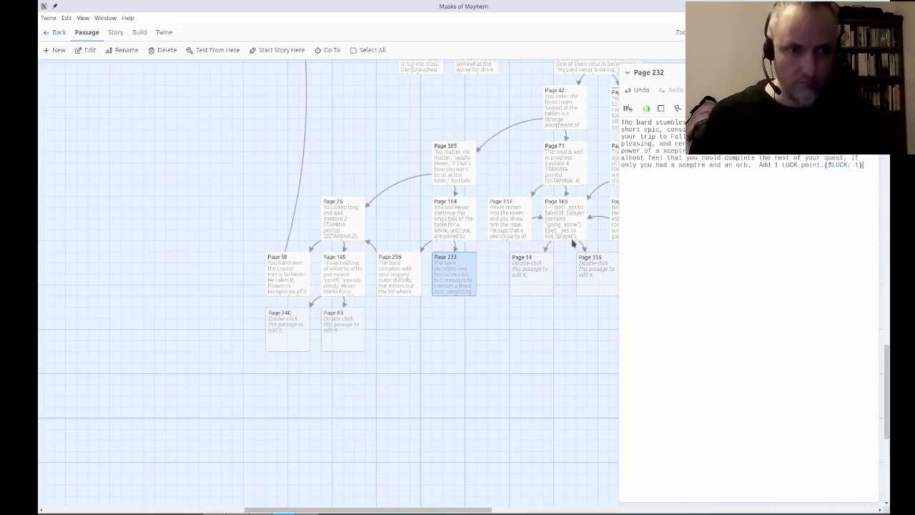
{"action": "key", "text": "Return"}
{"action": "type", "text": "Afterwars"}
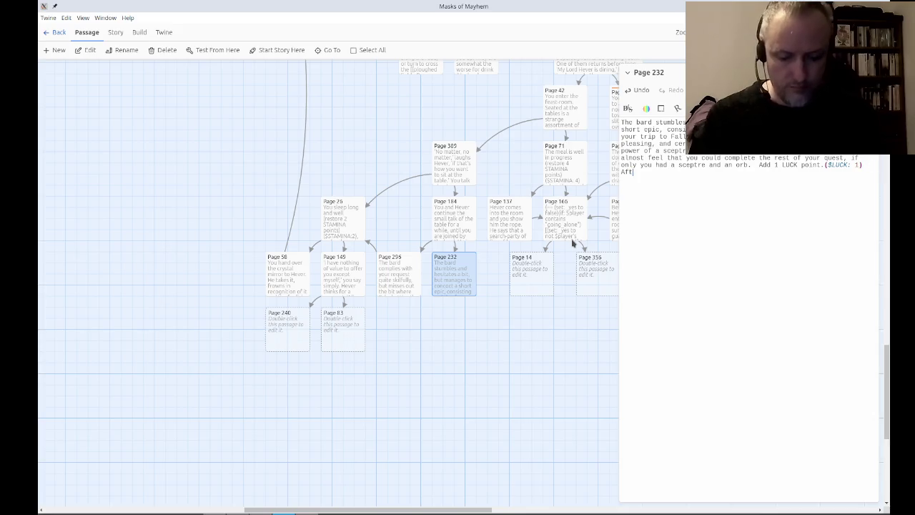
{"action": "key", "text": "BackSpace"}
{"action": "type", "text": "ds, you [[got"}
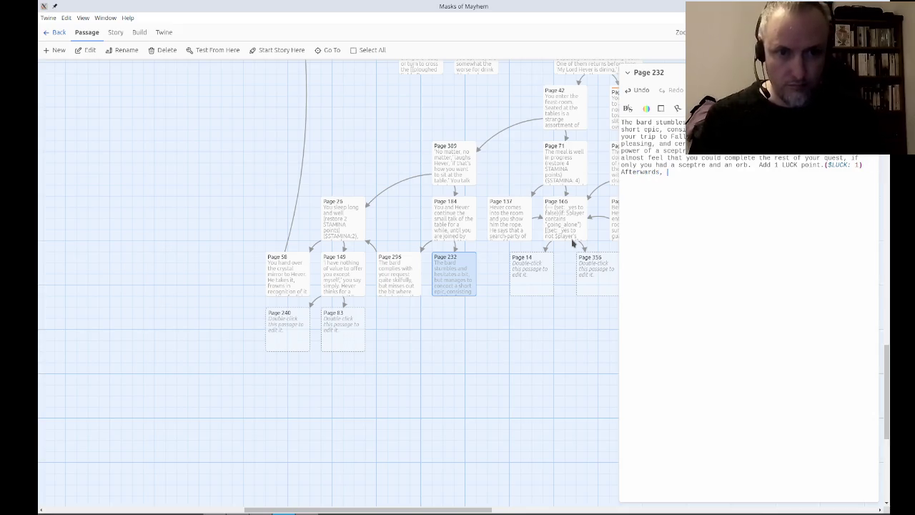
{"action": "key", "text": "BackSpace"}
{"action": "key", "text": "BackSpace"}
{"action": "type", "text": "to "}
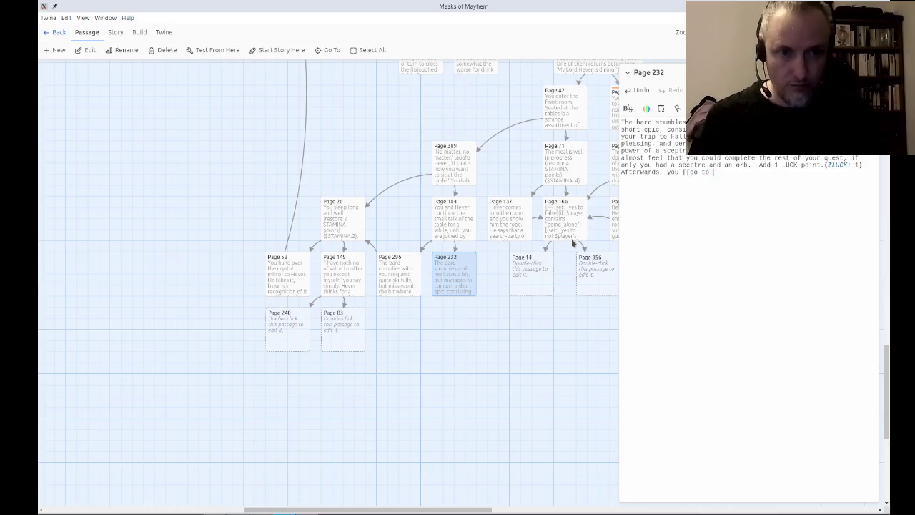
{"action": "type", "text": "bed->Page 26]]."}
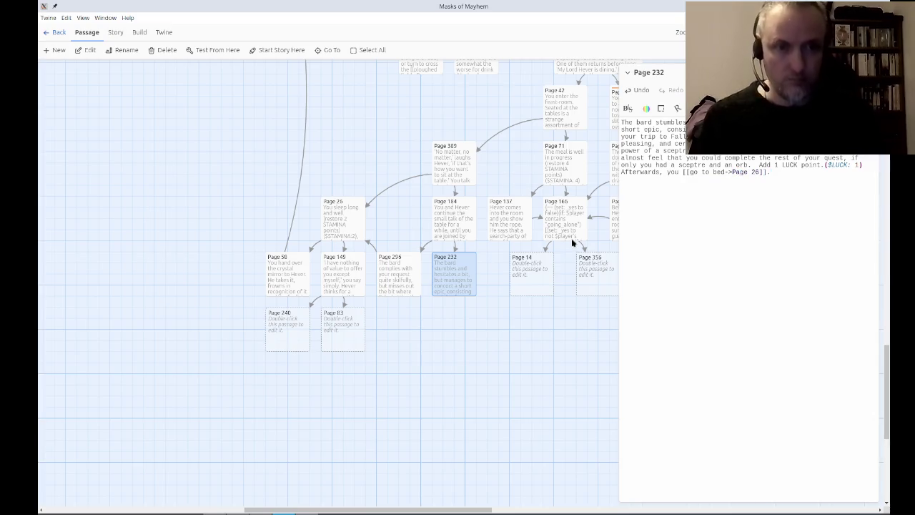
{"action": "key", "text": "alt+Tab"}
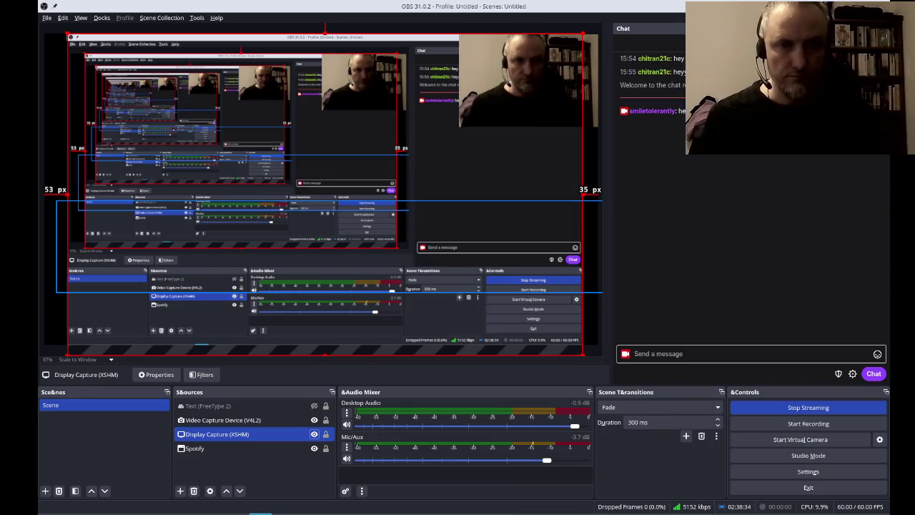
Return from OBS Studio to Twine with the Page 232 passage still open.
{"action": "key", "text": "alt+Tab"}
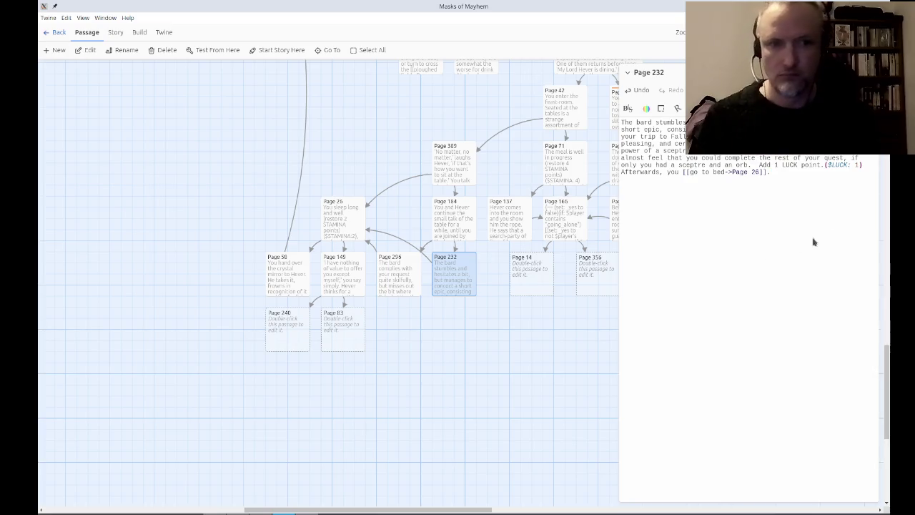
Close the Page 232 editor, pan the map up, and open Page 120.
{"action": "key", "text": "Escape"}
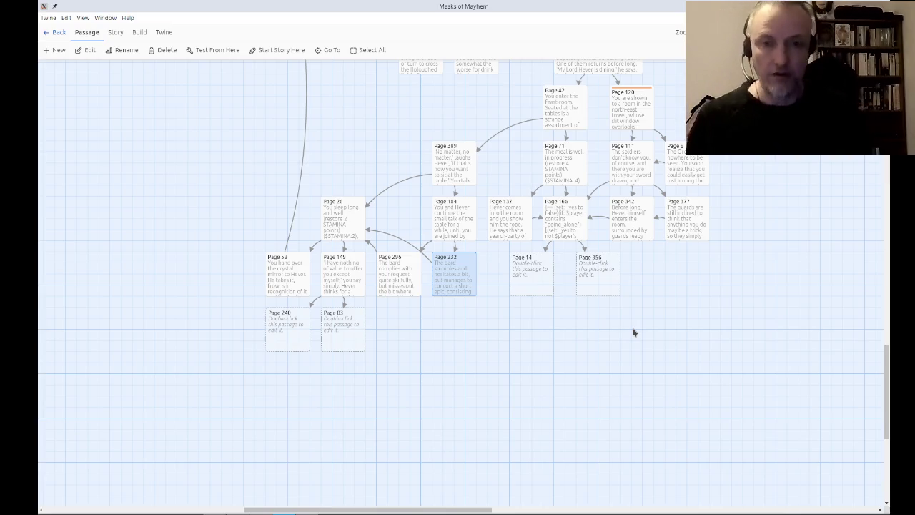
{"action": "left_click_drag", "start_coordinate": [508, 108], "coordinate": [513, 225]}
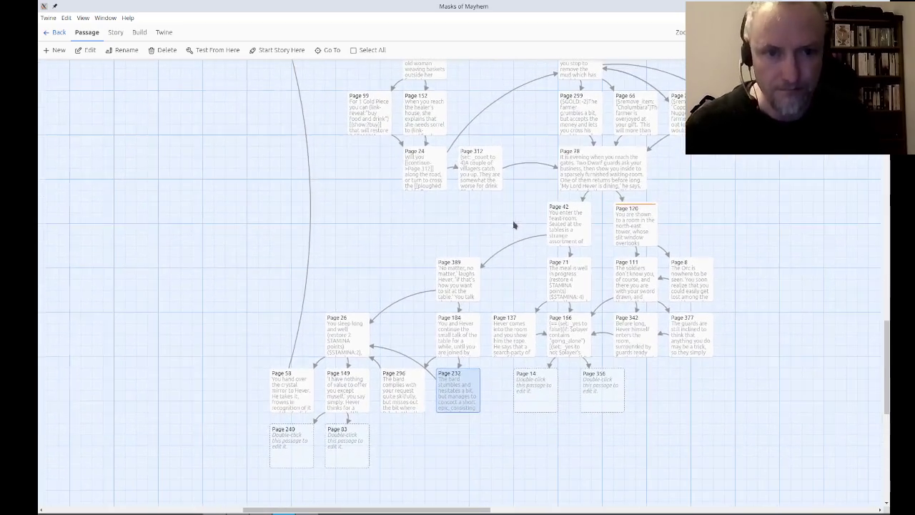
{"action": "double_click", "coordinate": [637, 230]}
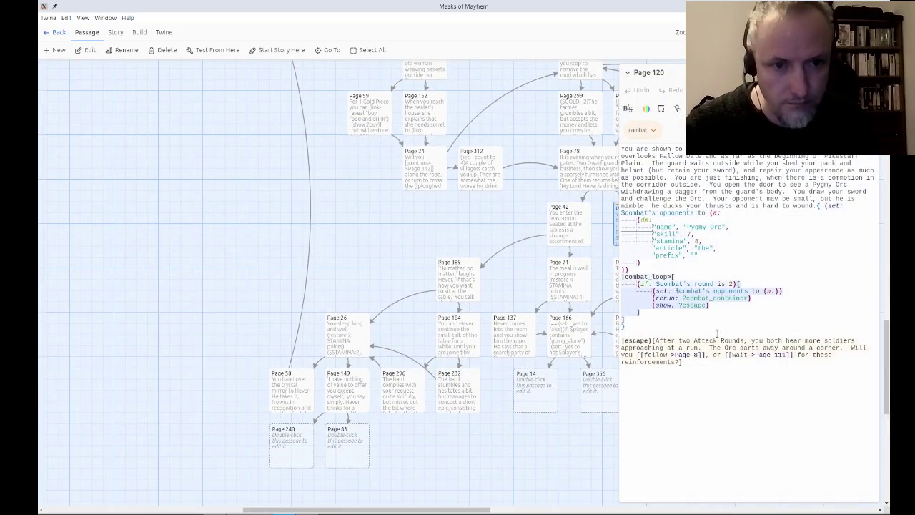
Inspect Page 120's escape paragraph and its Page 111 link, close the editor, and switch to OBS Studio.
{"action": "left_click_drag", "start_coordinate": [680, 366], "coordinate": [619, 346]}
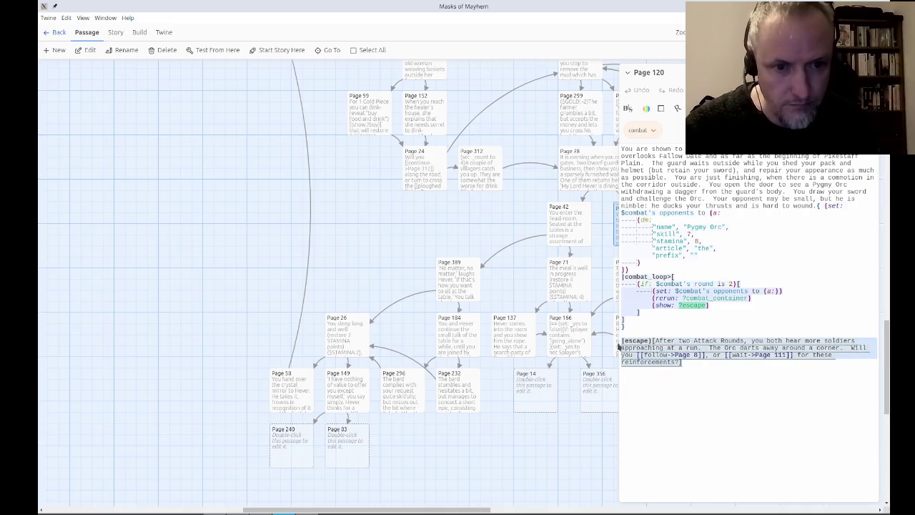
{"action": "left_click", "coordinate": [781, 355]}
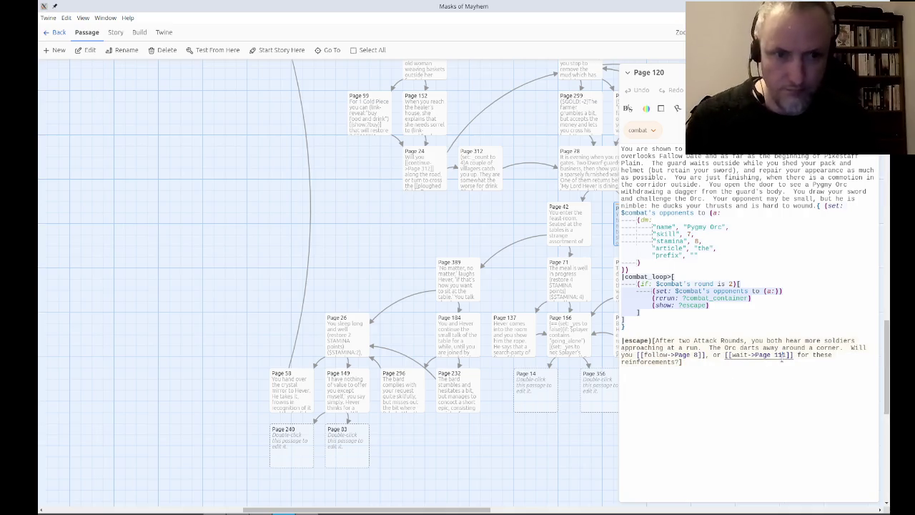
{"action": "key", "text": "Escape"}
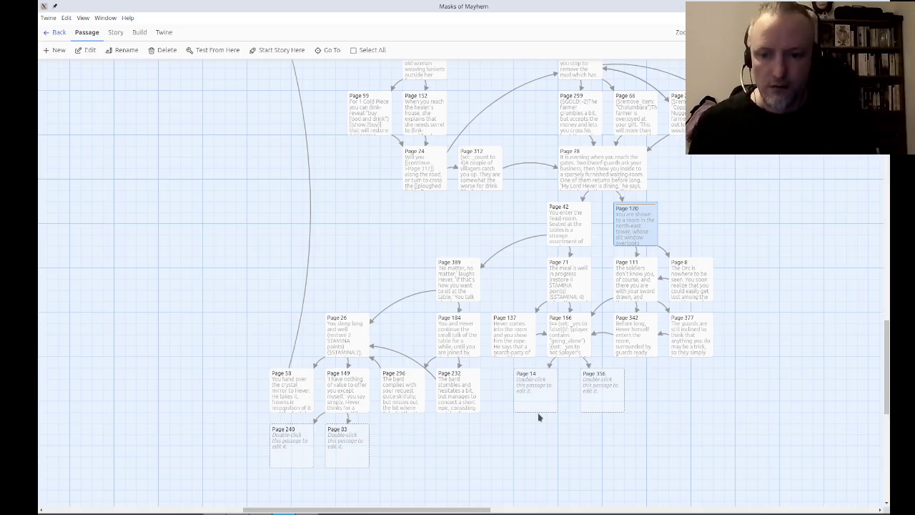
{"action": "key", "text": "alt+Tab"}
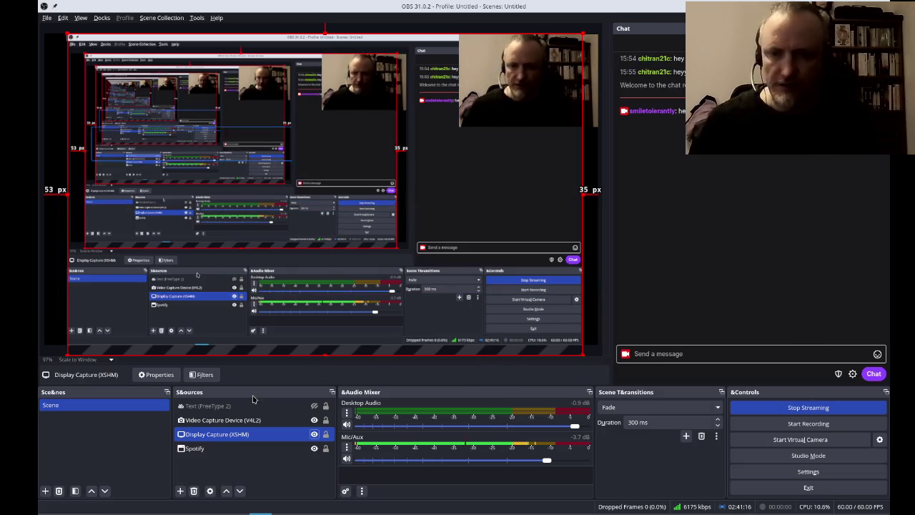
Select the Display Capture source in OBS Studio's Sources dock.
{"action": "left_click", "coordinate": [314, 434]}
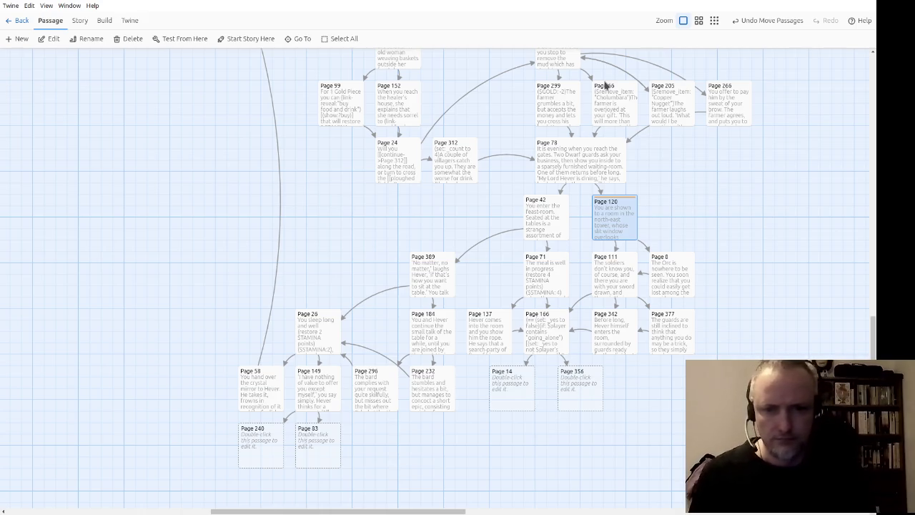
Scroll the story map down to Pages 240 and 14 and open Page 14's editor.
{"action": "left_click", "coordinate": [665, 359]}
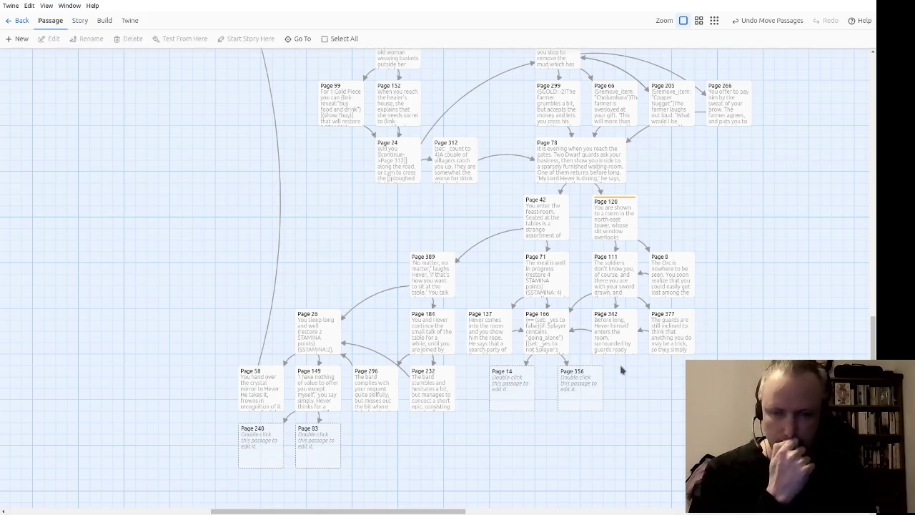
{"action": "scroll", "coordinate": [555, 470], "scroll_direction": "down", "scroll_amount": 5}
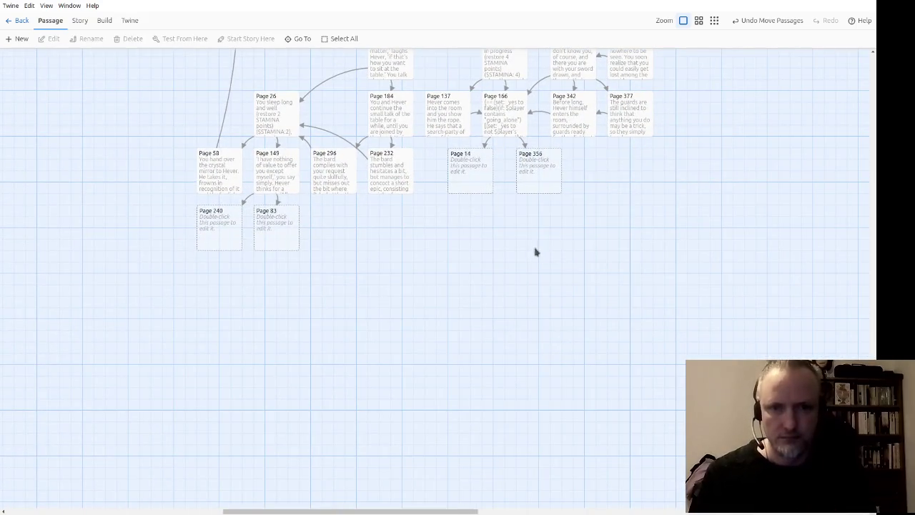
{"action": "left_click", "coordinate": [222, 245]}
{"action": "left_click_drag", "start_coordinate": [465, 255], "coordinate": [462, 288]}
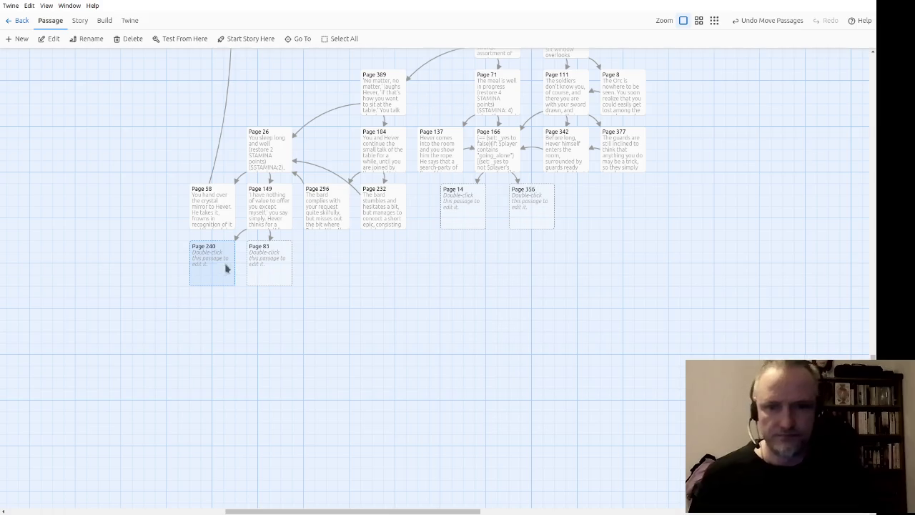
{"action": "left_click", "coordinate": [451, 212]}
{"action": "double_click", "coordinate": [462, 212]}
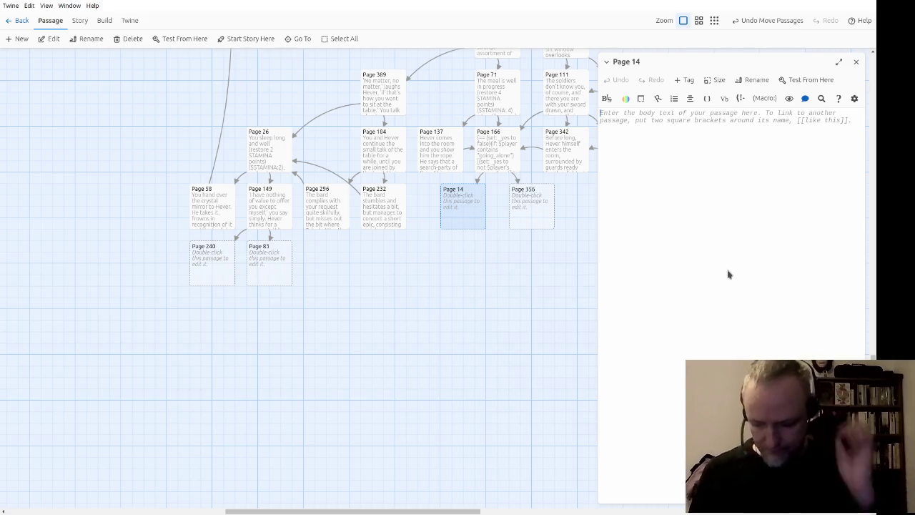
Write Page 14's text: six Pygmy Orcs halt the thieves, and the leader hisses, draws a dagger and lunges.
{"action": "type", "text": "It "}
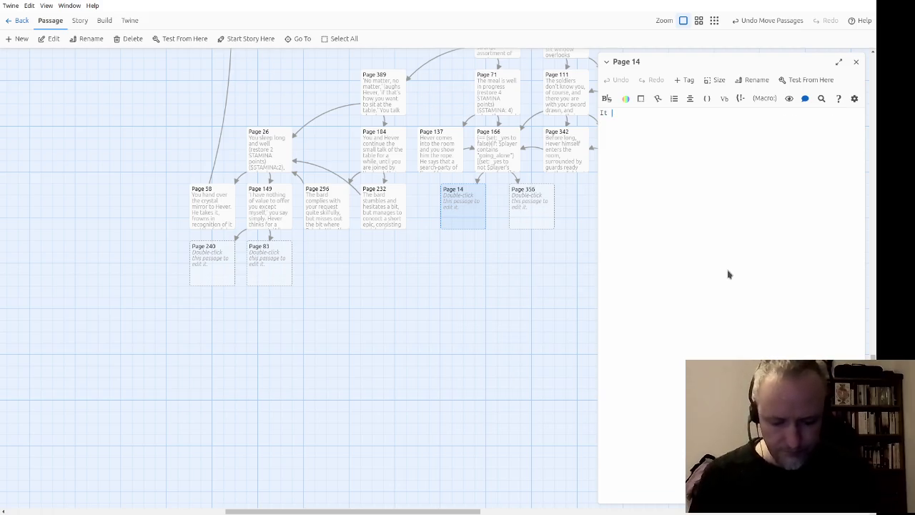
{"action": "type", "text": "is no hard task "}
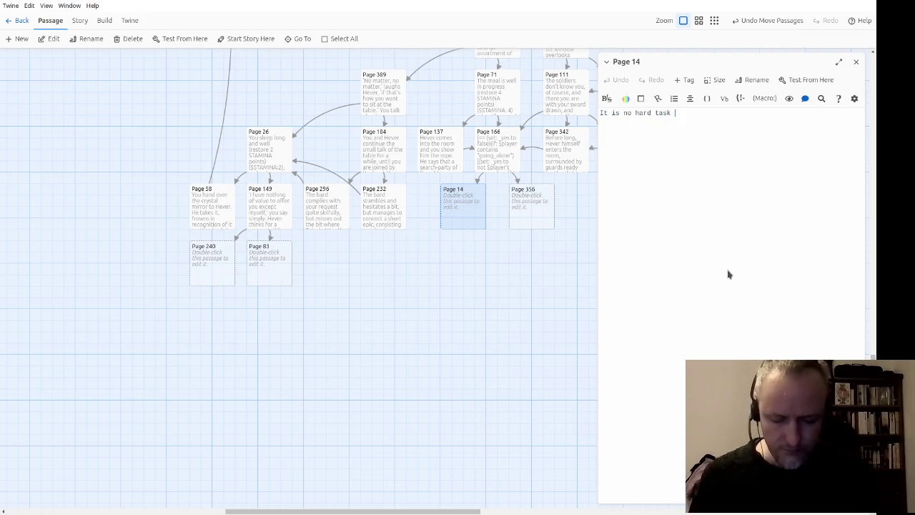
{"action": "type", "text": "to halt the thi"}
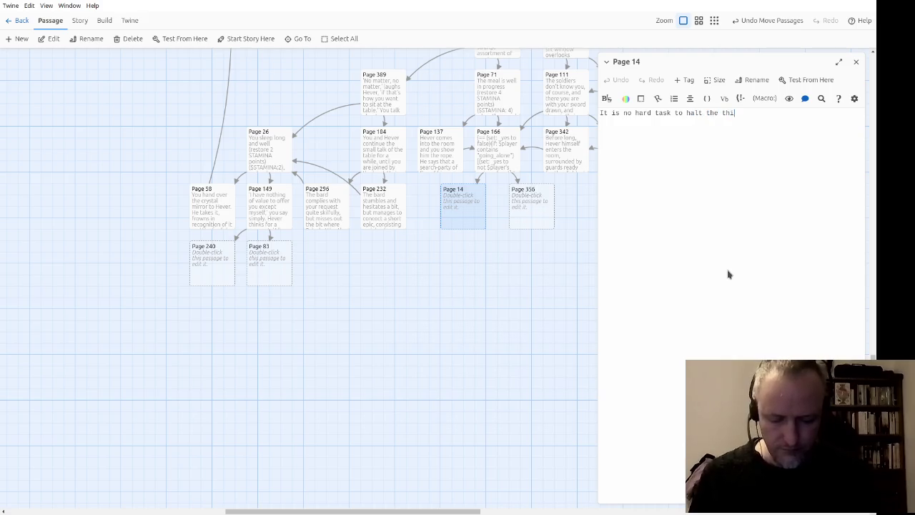
{"action": "type", "text": "eves.  There "}
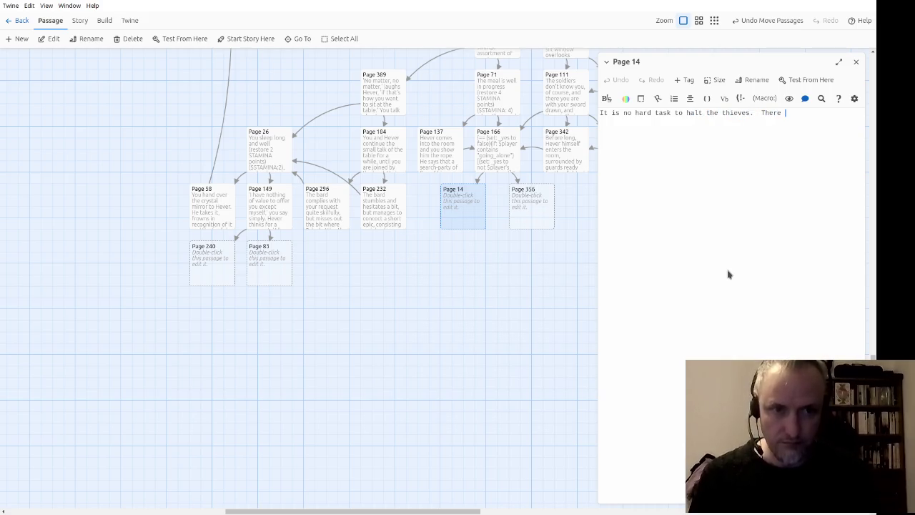
{"action": "type", "text": "are six "}
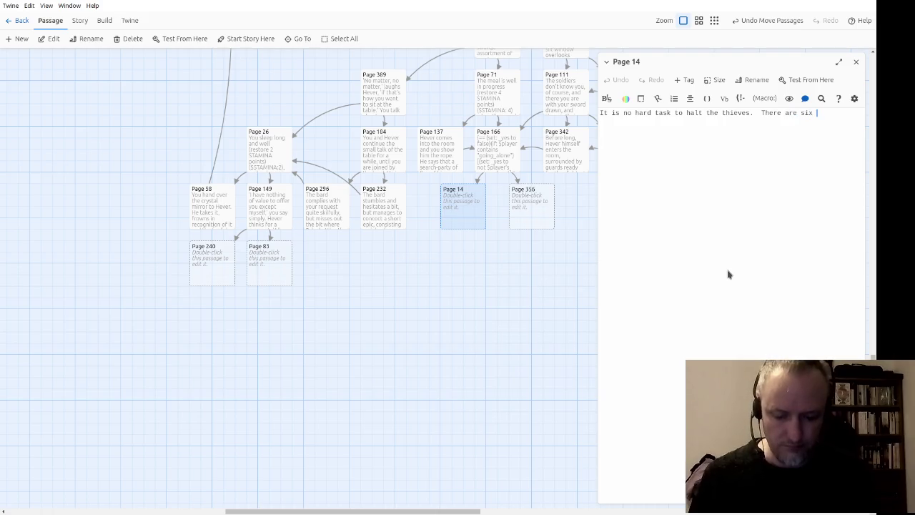
{"action": "type", "text": "Pygmy Orcs"}
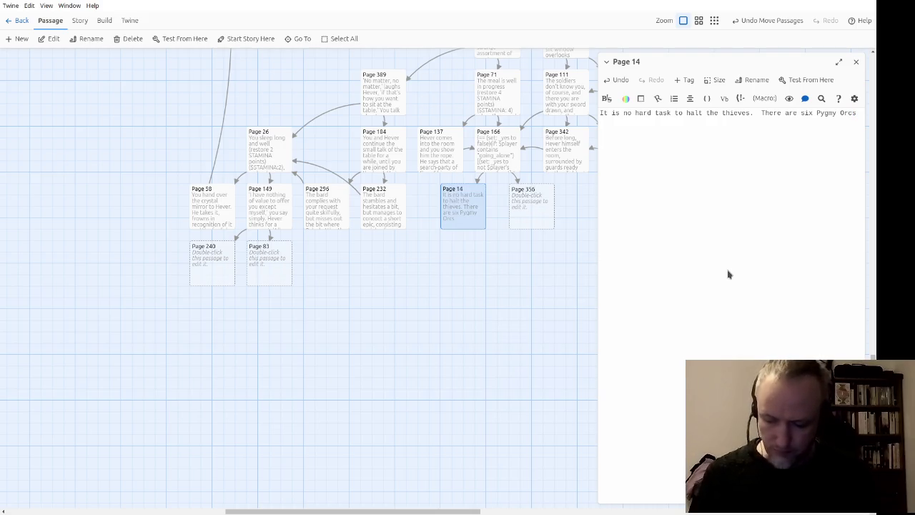
{"action": "type", "text": ", specially"}
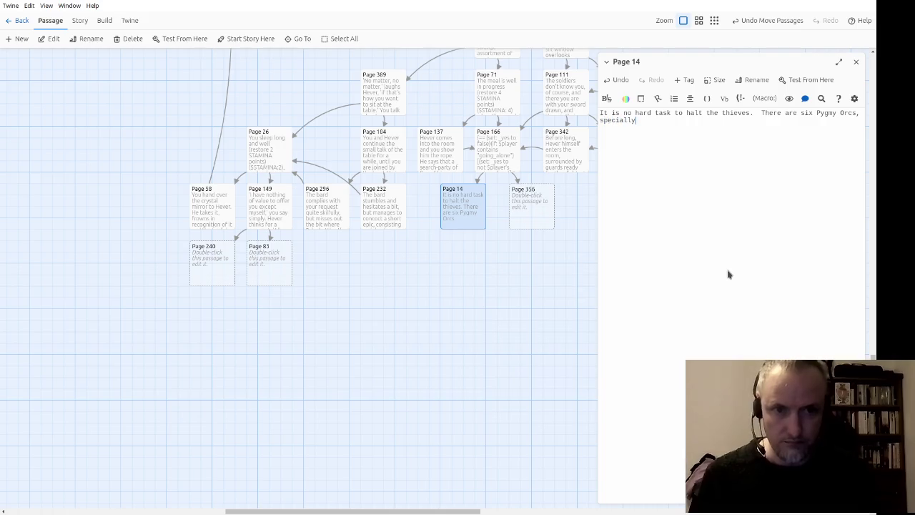
{"action": "type", "text": " bred for burbl"}
{"action": "key", "text": "BackSpace"}
{"action": "key", "text": "BackSpace"}
{"action": "type", "text": "glary."}
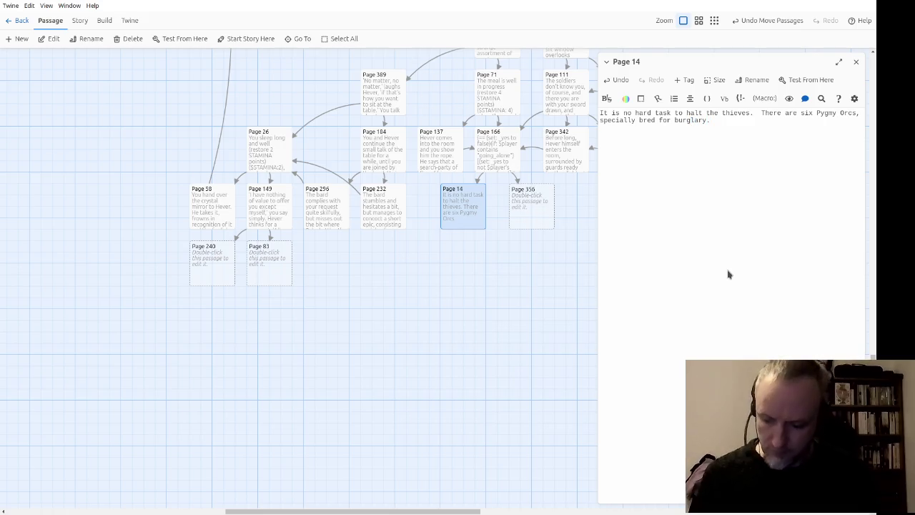
{"action": "type", "text": "  They loo"}
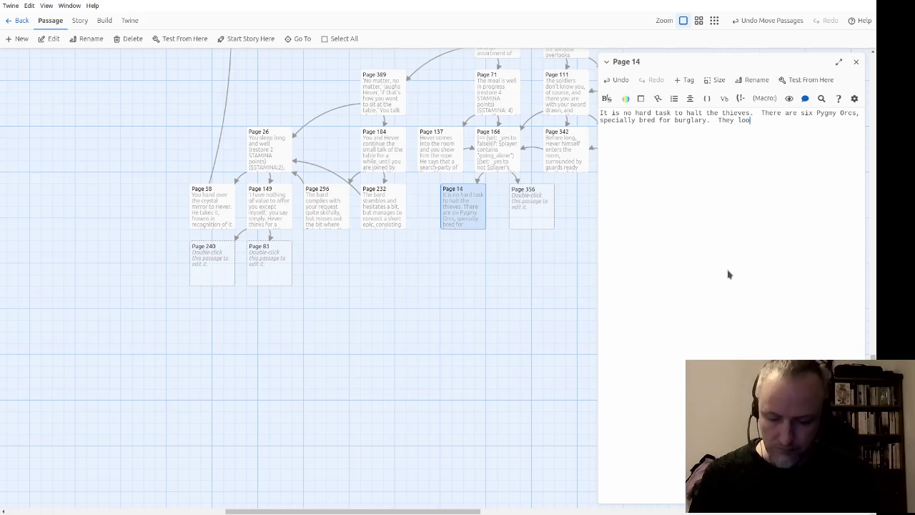
{"action": "type", "text": "k at you "}
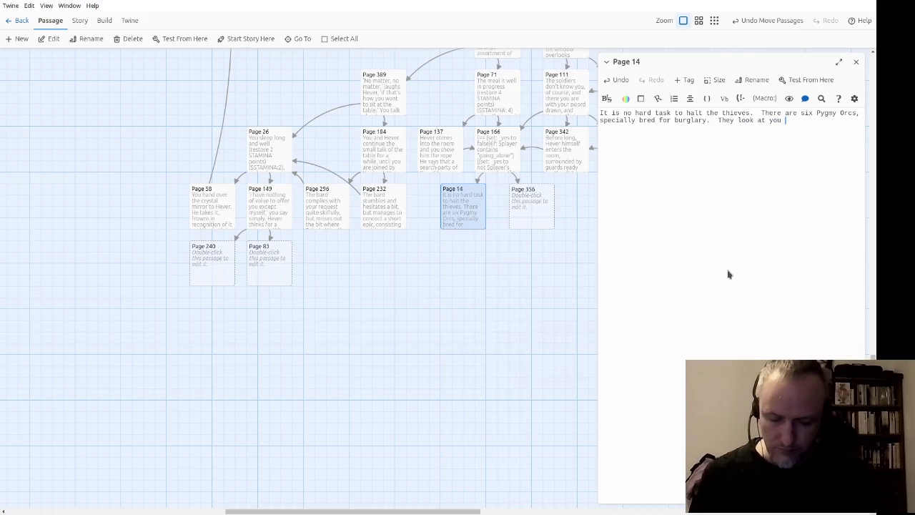
{"action": "type", "text": "with venom."}
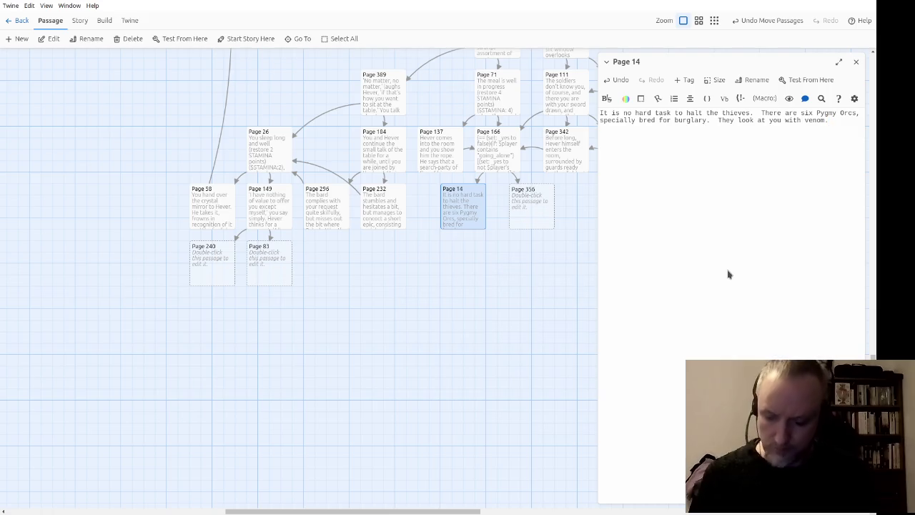
{"action": "type", "text": "  'Curse your"}
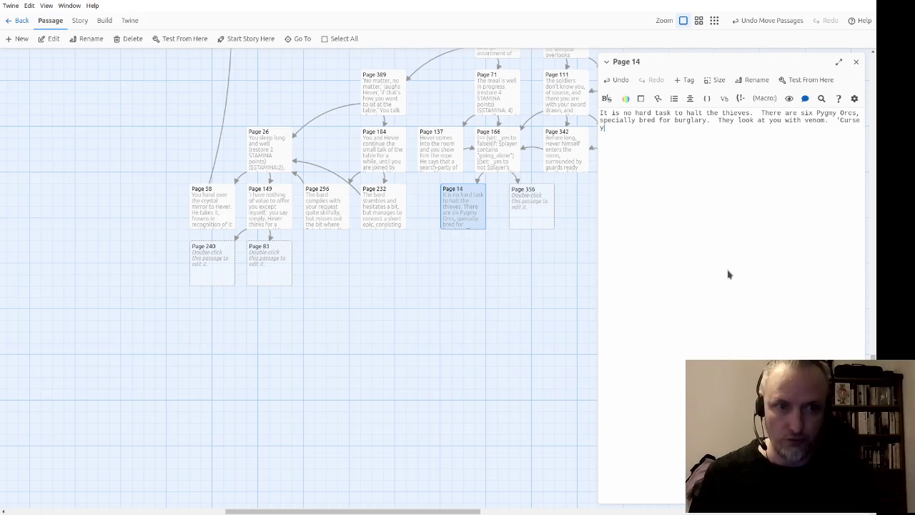
{"action": "type", "text": "for "}
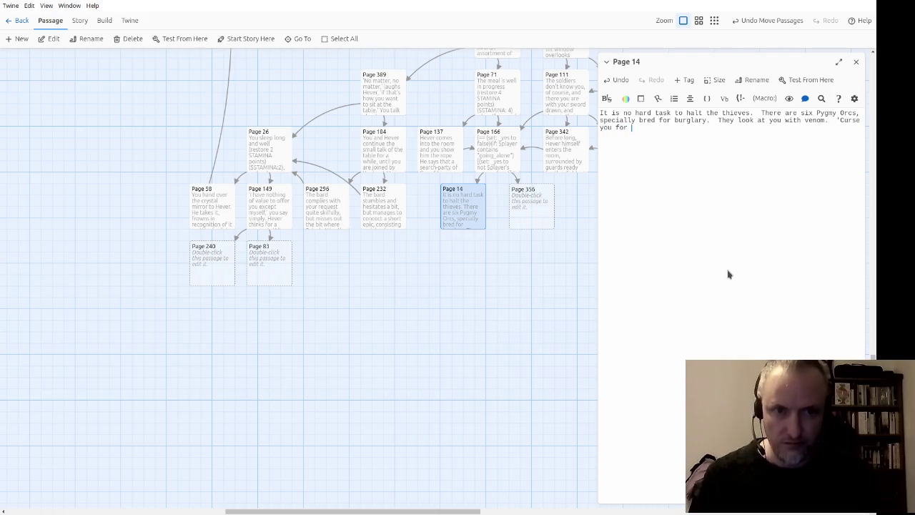
{"action": "type", "text": "bringing others,"}
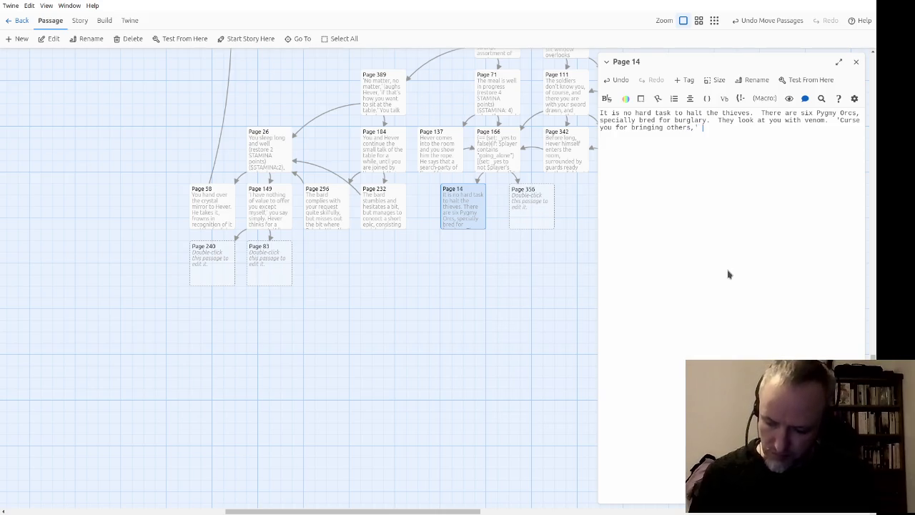
{"action": "type", "text": " th"}
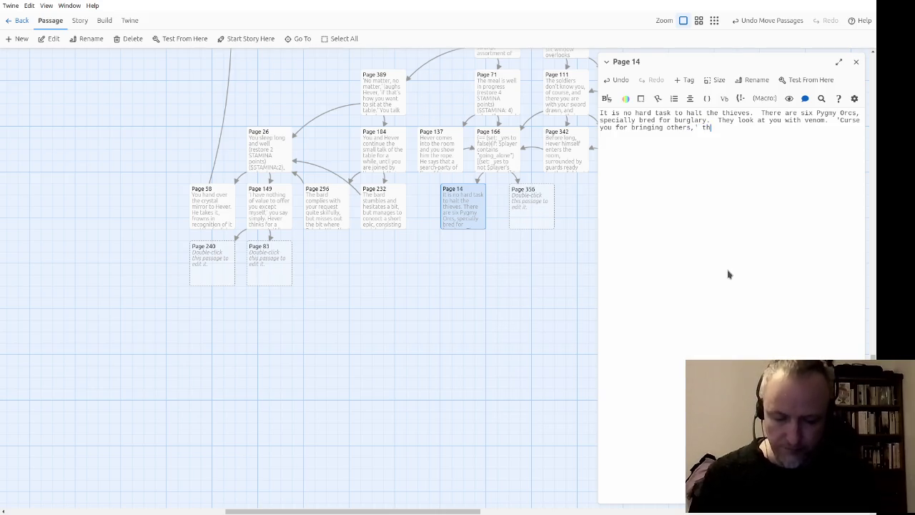
{"action": "type", "text": "e leaderhisses.  It"}
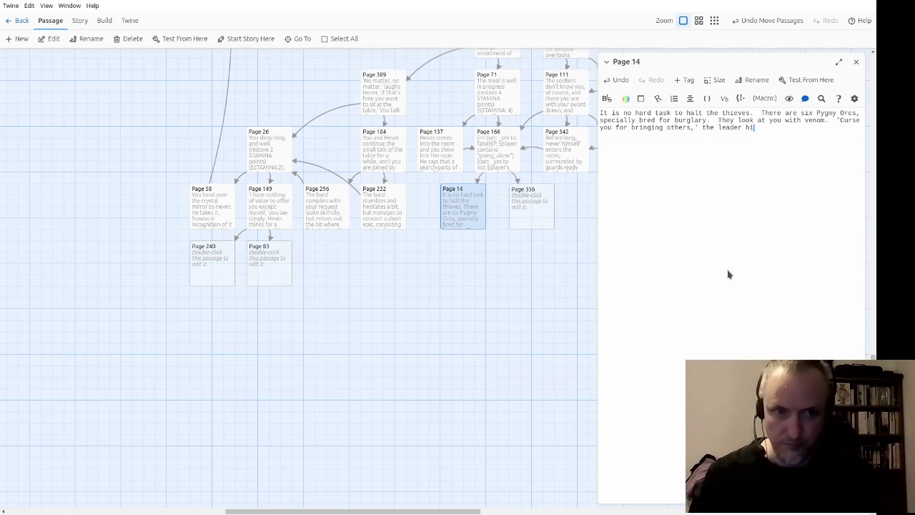
{"action": "key", "text": "BackSpace"}
{"action": "key", "text": "BackSpace"}
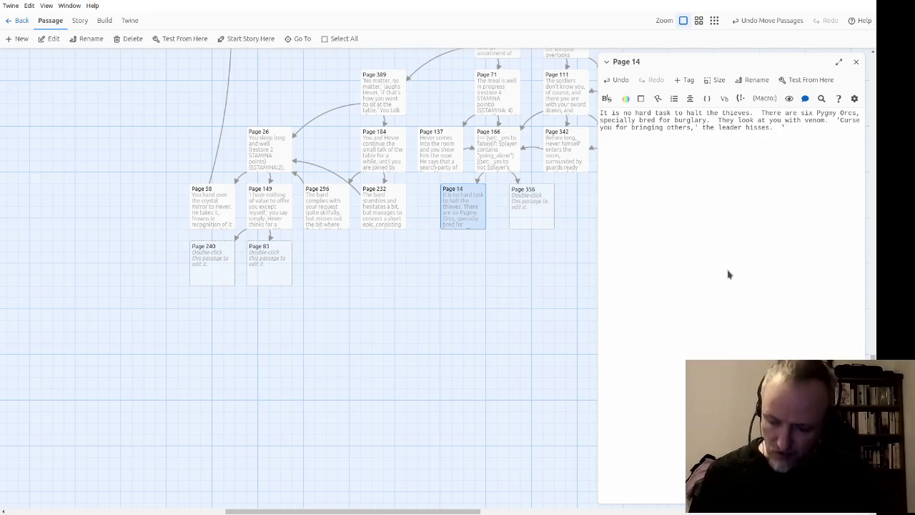
{"action": "type", "text": "It is you we want, not your paltry helmetn"}
{"action": "type", "text": "'"}
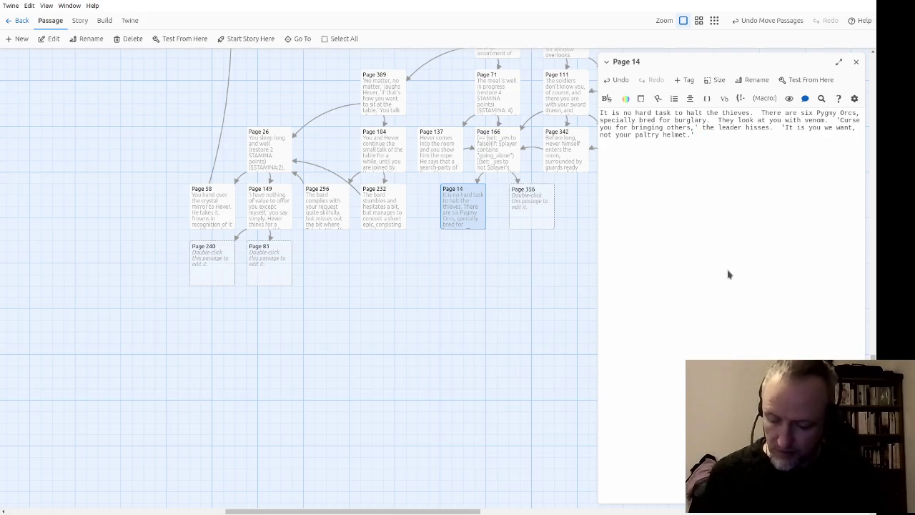
{"action": "type", "text": "  He dr"}
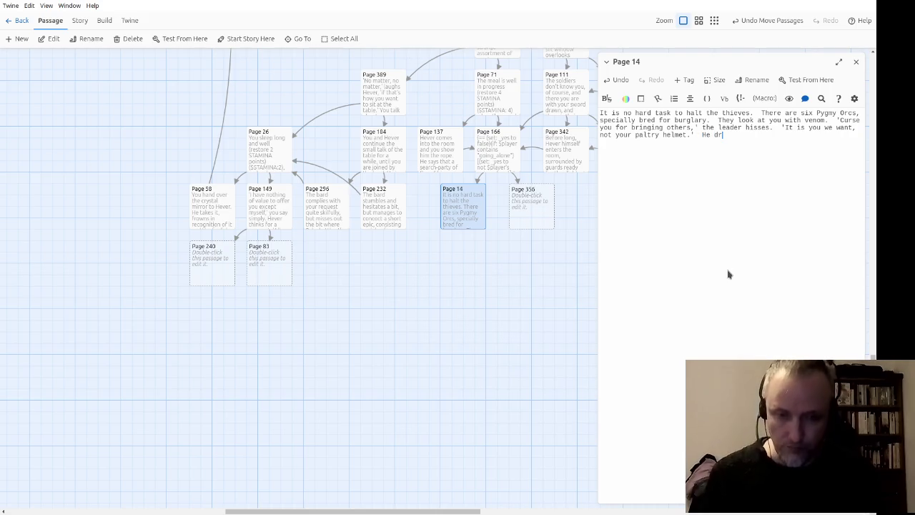
{"action": "type", "text": "aws a wicke"}
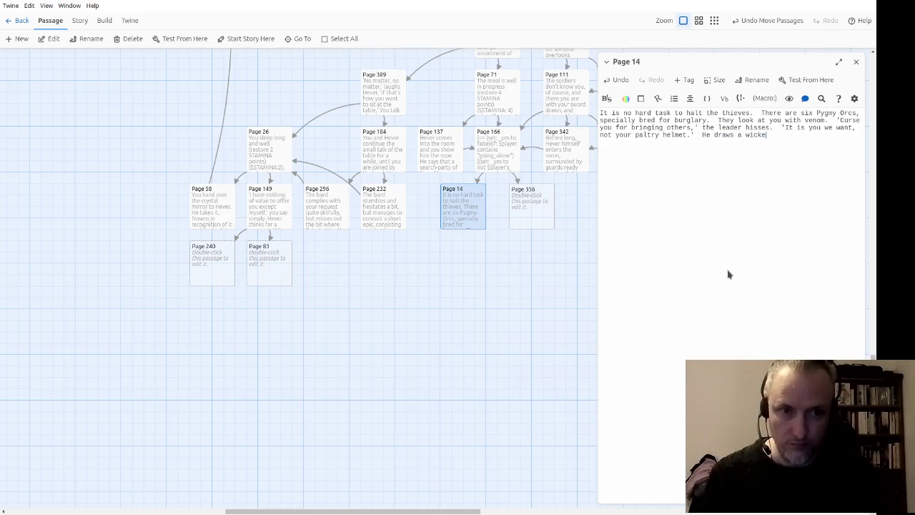
{"action": "type", "text": "d-looking dagger"}
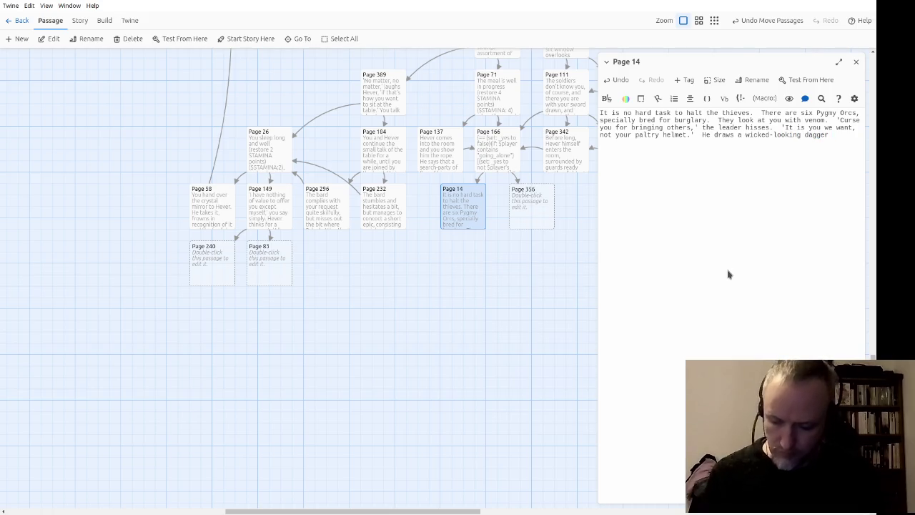
{"action": "type", "text": " and lunge"}
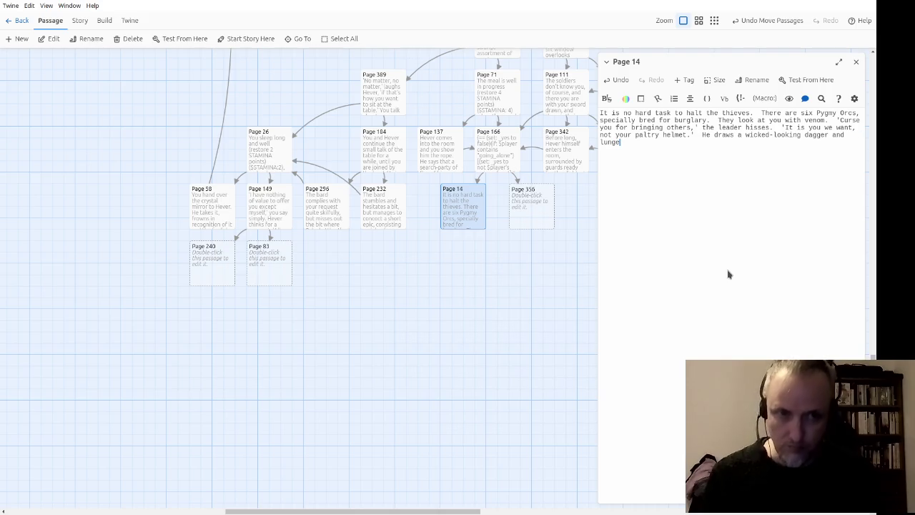
{"action": "type", "text": "s for you"}
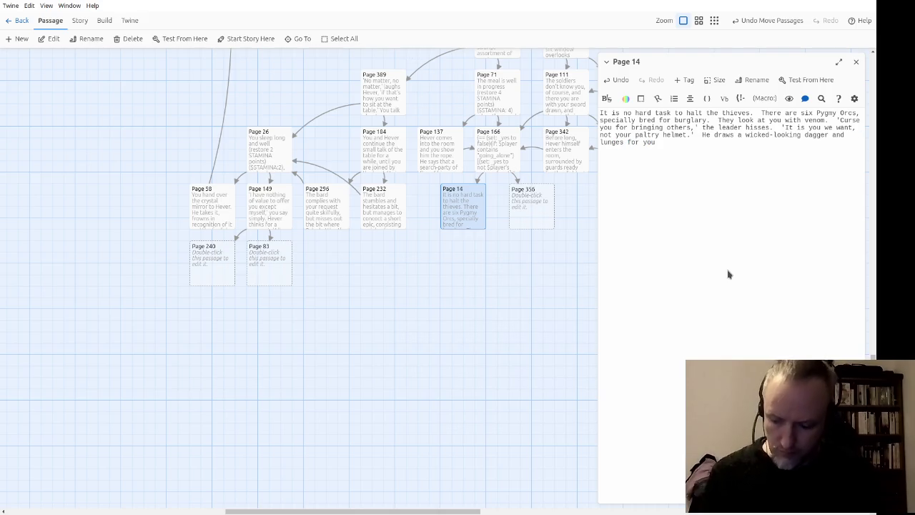
{"action": "type", "text": ", while t"}
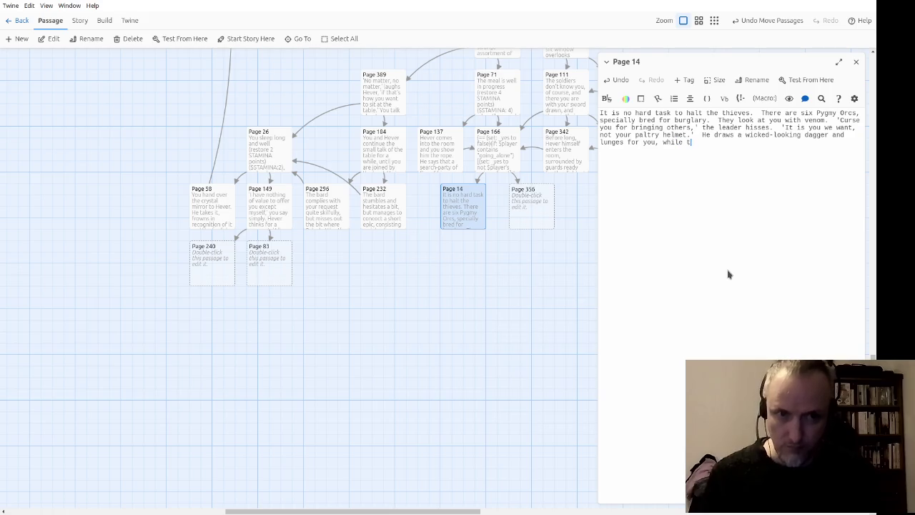
{"action": "type", "text": "he other Orcs engage"}
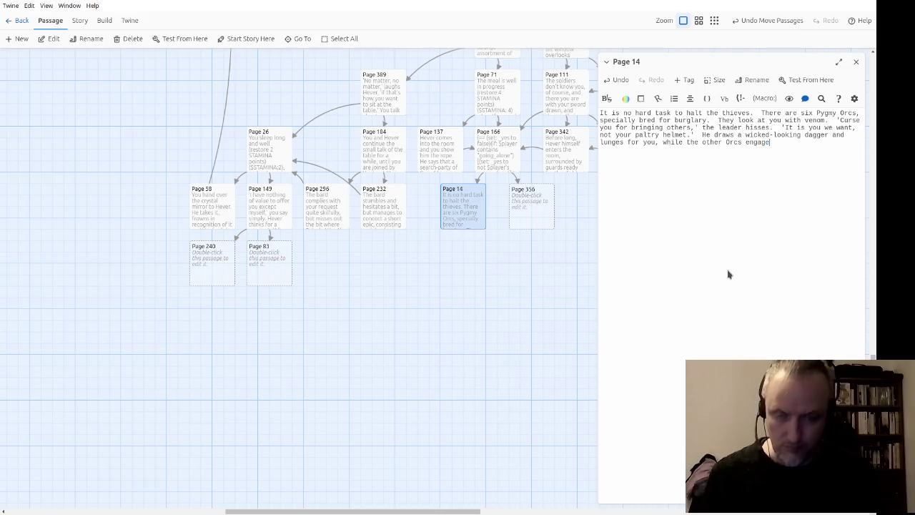
{"action": "type", "text": " your companions."}
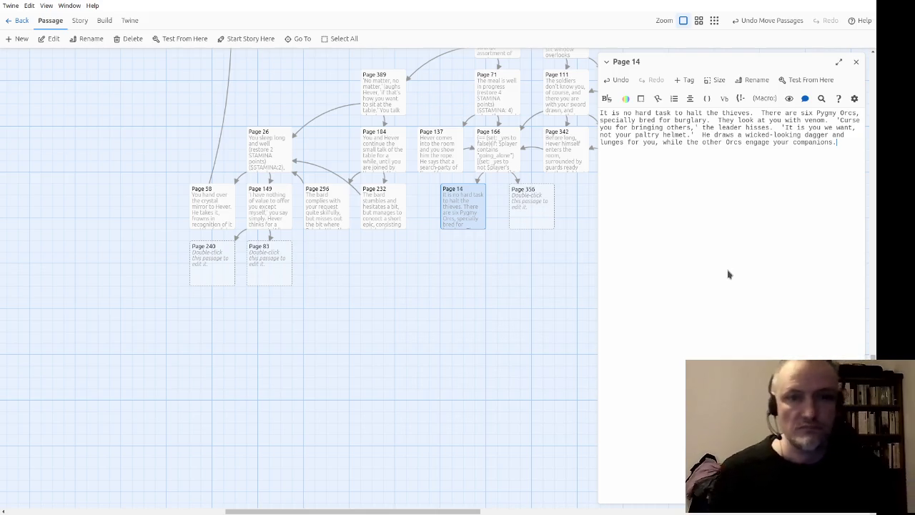
Add the existing 'combat' tag to Page 14.
{"action": "left_click", "coordinate": [684, 80]}
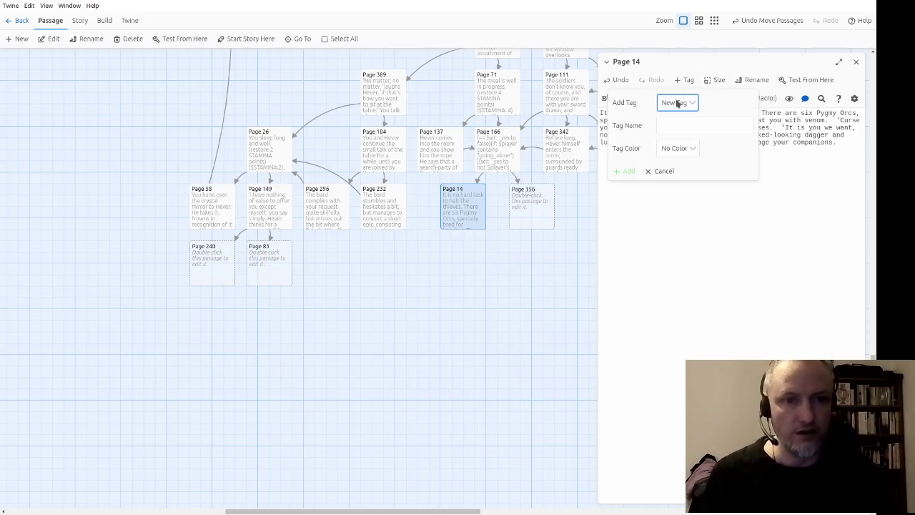
{"action": "left_click", "coordinate": [685, 126]}
{"action": "left_click", "coordinate": [624, 127]}
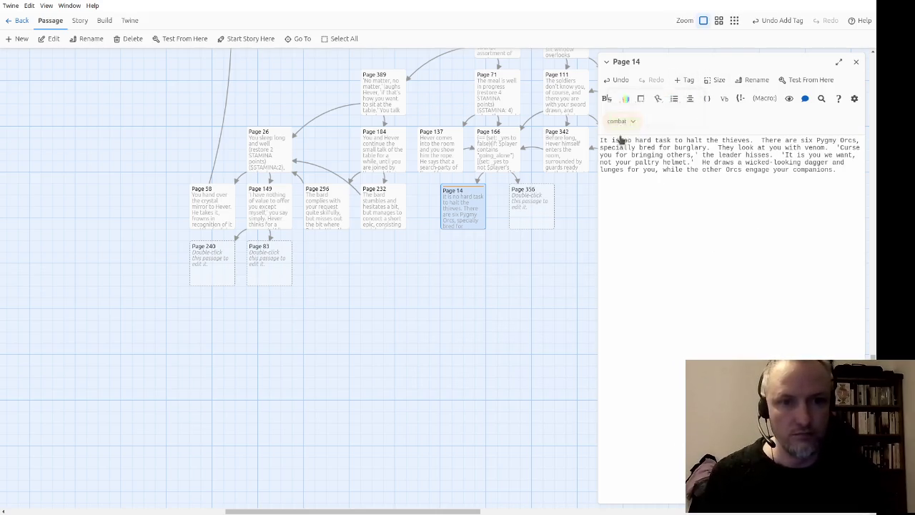
Copy the combat code from Page 120 and return to Page 14.
{"action": "left_click_drag", "start_coordinate": [531, 306], "coordinate": [292, 391]}
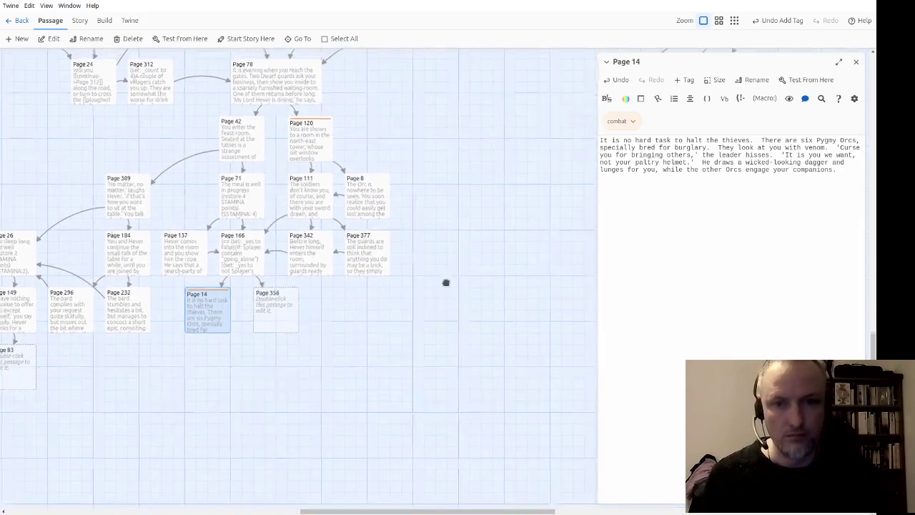
{"action": "left_click_drag", "start_coordinate": [445, 281], "coordinate": [491, 420]}
{"action": "double_click", "coordinate": [365, 284]}
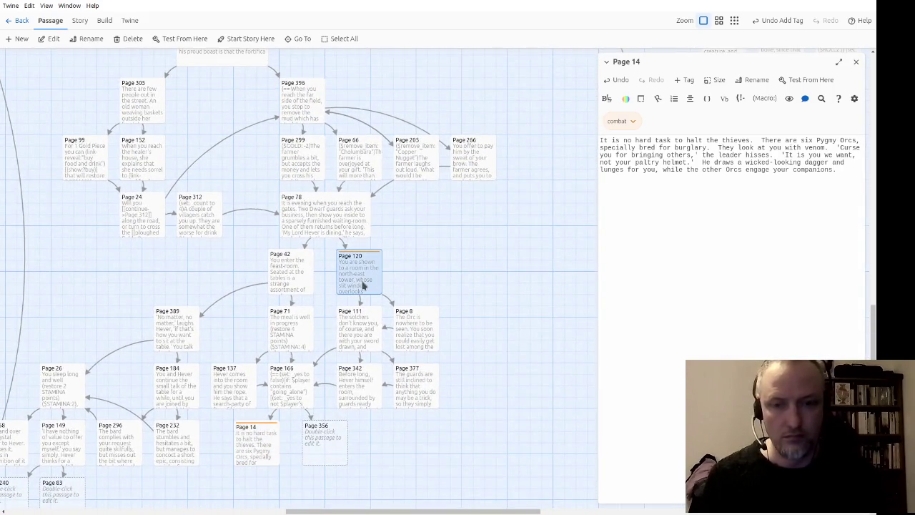
{"action": "mouse_move", "coordinate": [633, 344]}
{"action": "left_mouse_down"}
{"action": "mouse_move", "coordinate": [584, 312]}
{"action": "mouse_move", "coordinate": [561, 228]}
{"action": "left_mouse_up"}
{"action": "key", "text": "ctrl+c"}
{"action": "left_click", "coordinate": [820, 266]}
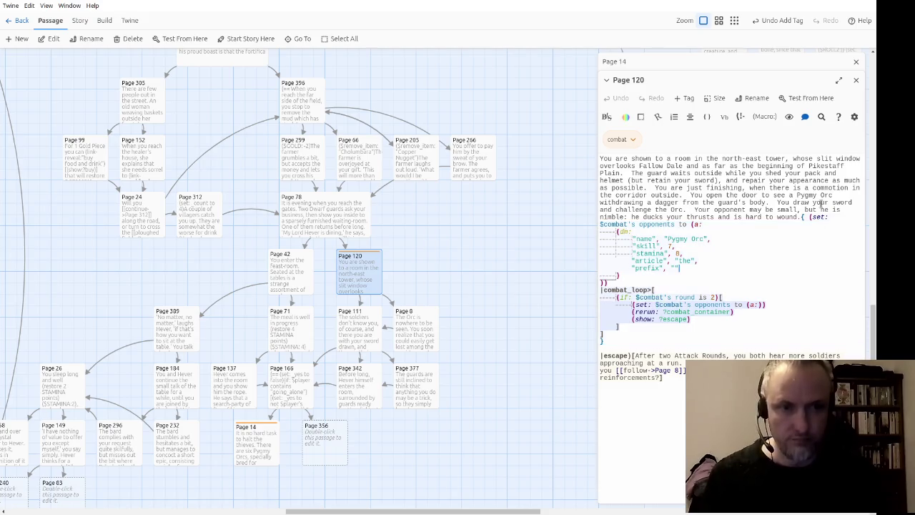
{"action": "left_click", "coordinate": [855, 81]}
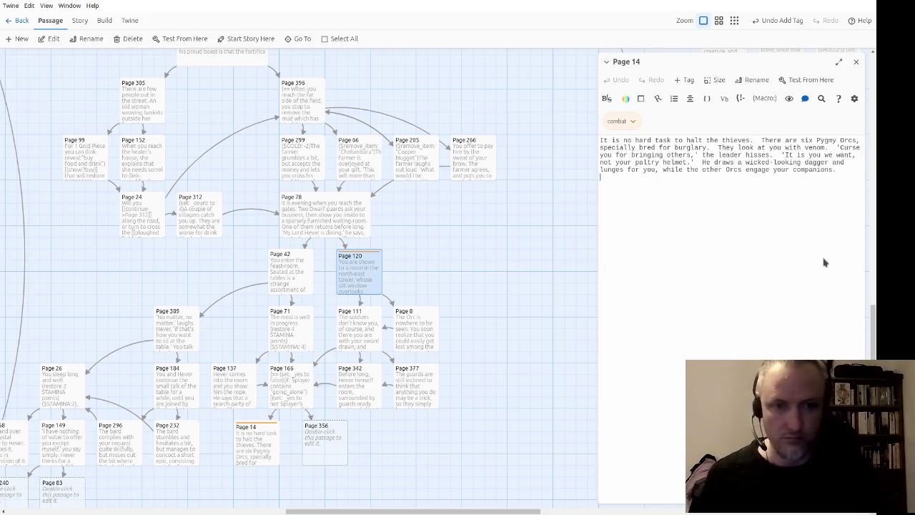
Paste the combat code into Page 14 and change the round check from 2 to 5.
{"action": "key", "text": "ctrl+v"}
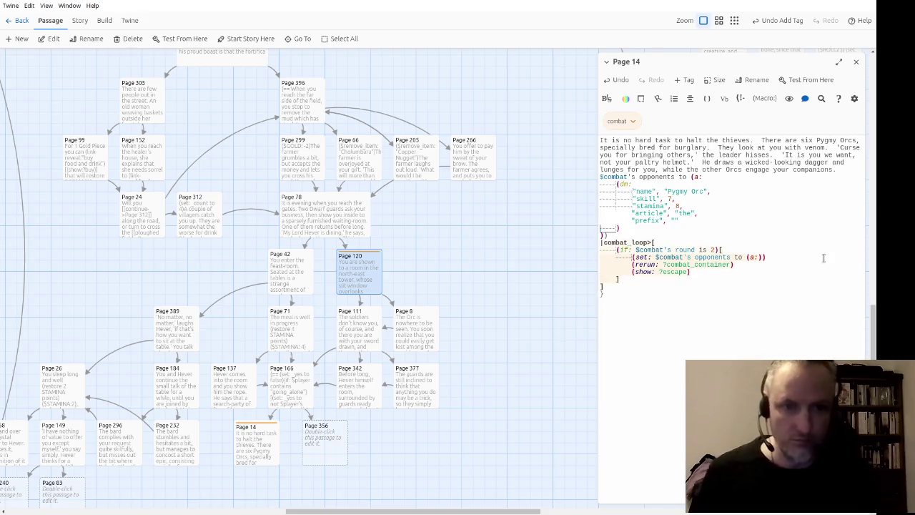
{"action": "key", "text": "Down"}
{"action": "key", "text": "Down"}
{"action": "key", "text": "Down"}
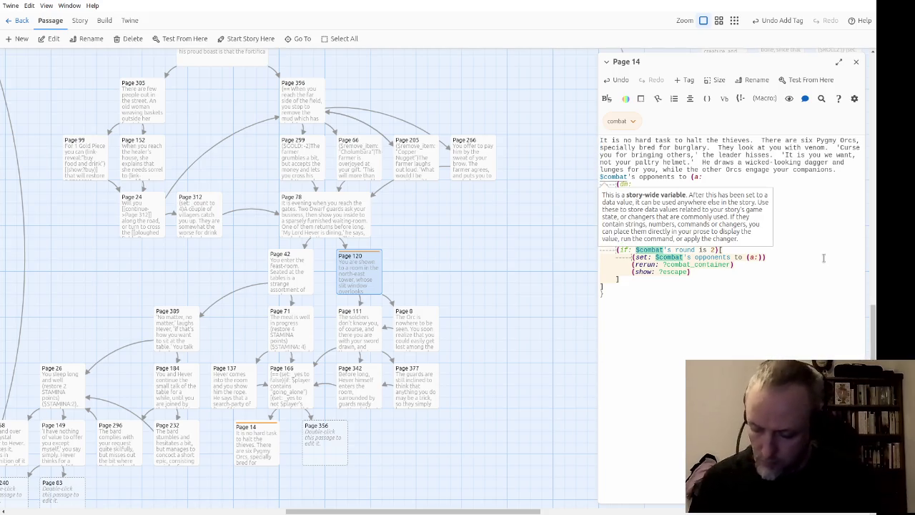
{"action": "key", "text": "Down"}
{"action": "key", "text": "Down"}
{"action": "key", "text": "Down"}
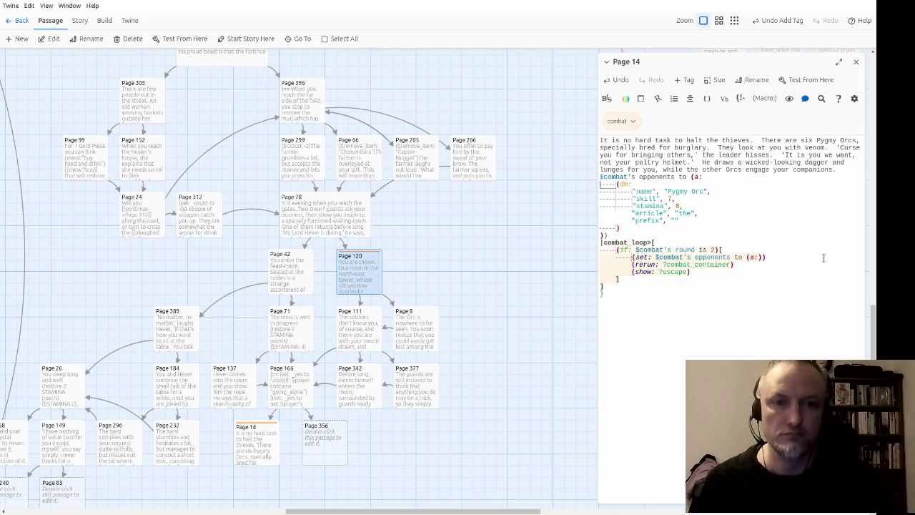
{"action": "key", "text": "Up"}
{"action": "key", "text": "Up"}
{"action": "key", "text": "Up"}
{"action": "key", "text": "Down"}
{"action": "key", "text": "Right"}
{"action": "key", "text": "Right"}
{"action": "key", "text": "Right"}
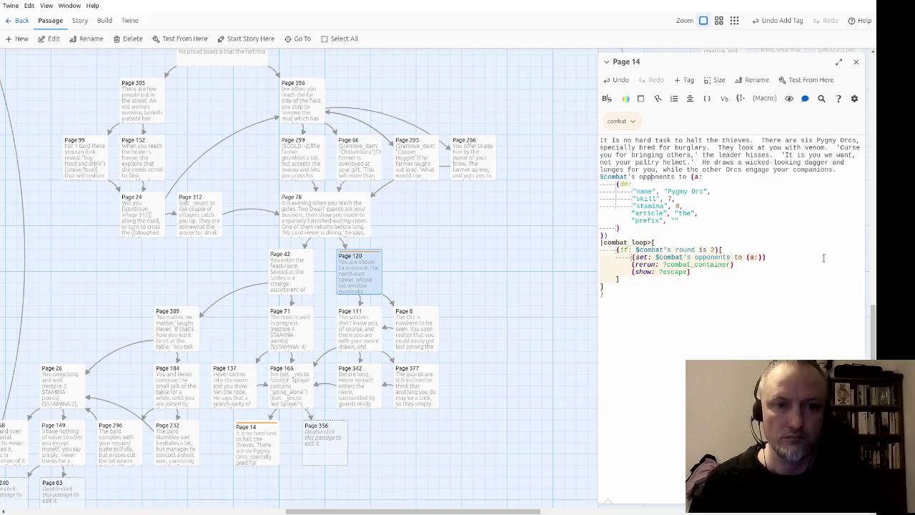
{"action": "key", "text": "Down"}
{"action": "key", "text": "Down"}
{"action": "key", "text": "Down"}
{"action": "key", "text": "Down"}
{"action": "key", "text": "Down"}
{"action": "key", "text": "Right"}
{"action": "key", "text": "Right"}
{"action": "key", "text": "Right"}
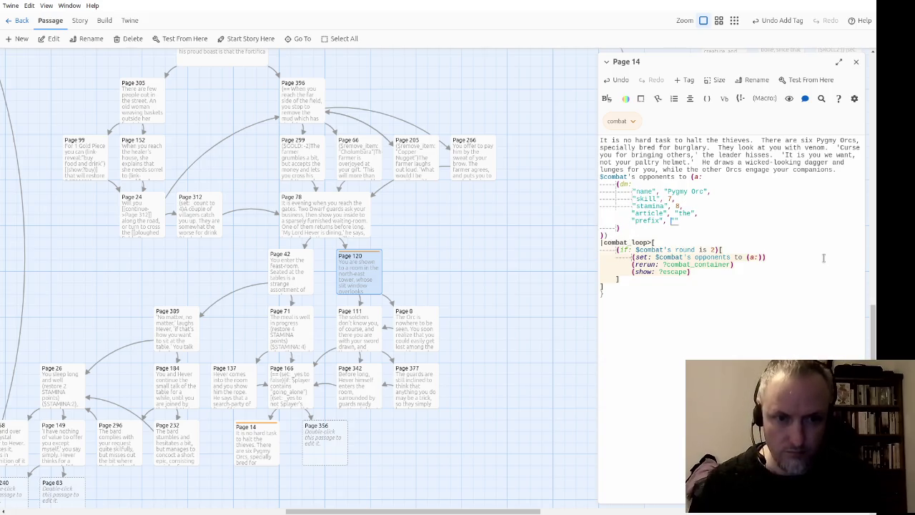
{"action": "key", "text": "Right"}
{"action": "key", "text": "Down"}
{"action": "key", "text": "Down"}
{"action": "key", "text": "Down"}
{"action": "key", "text": "Up"}
{"action": "key", "text": "Up"}
{"action": "key", "text": "End"}
{"action": "key", "text": "Left"}
{"action": "key", "text": "Left"}
{"action": "type", "text": "5"}
{"action": "key", "text": "Right"}
{"action": "key", "text": "Right"}
{"action": "key", "text": "Right"}
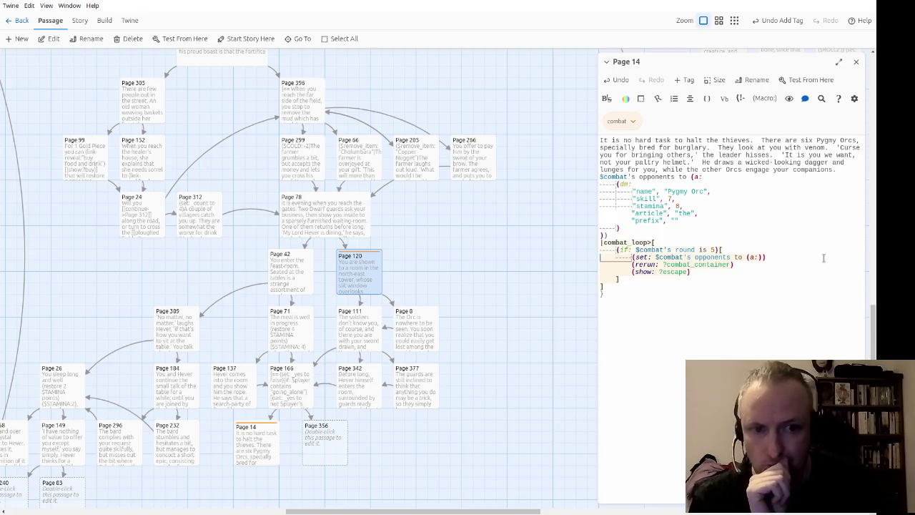
Delete the opponents reset, rerun and show escape lines from the pasted code.
{"action": "key", "text": "shift+Down"}
{"action": "key", "text": "Delete"}
{"action": "key", "text": "shift+Down"}
{"action": "key", "text": "Delete"}
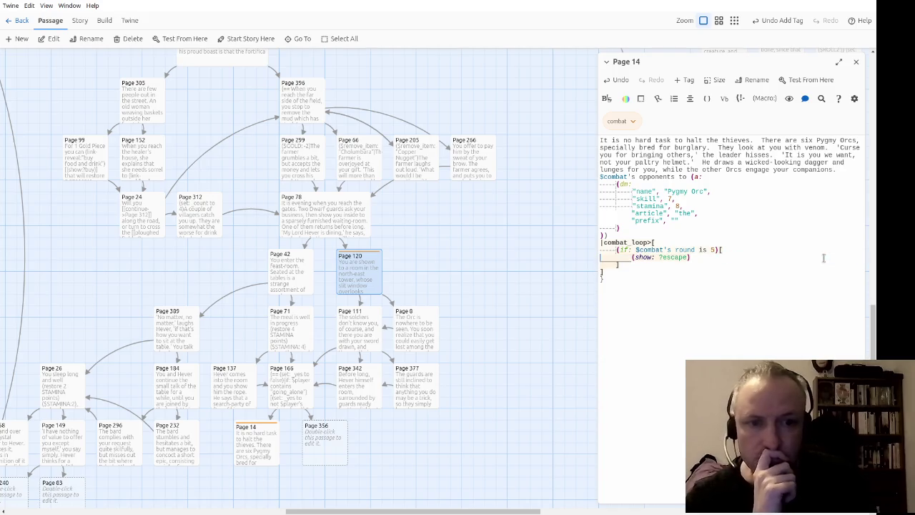
{"action": "key", "text": "shift+Down"}
{"action": "key", "text": "Delete"}
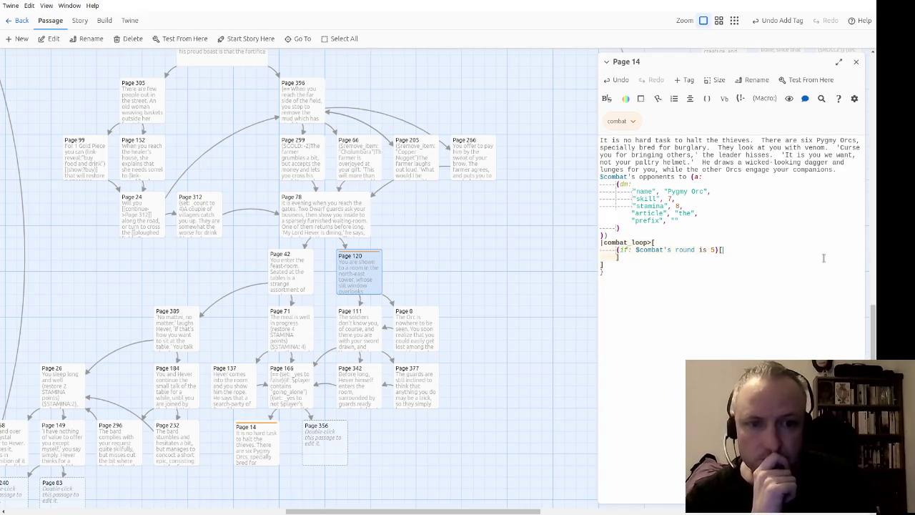
Add an opening { after the narrative text and prefix the opponents line with (set:.
{"action": "key", "text": "Down"}
{"action": "key", "text": "Down"}
{"action": "key", "text": "Down"}
{"action": "key", "text": "Up"}
{"action": "key", "text": "Up"}
{"action": "key", "text": "Up"}
{"action": "key", "text": "End"}
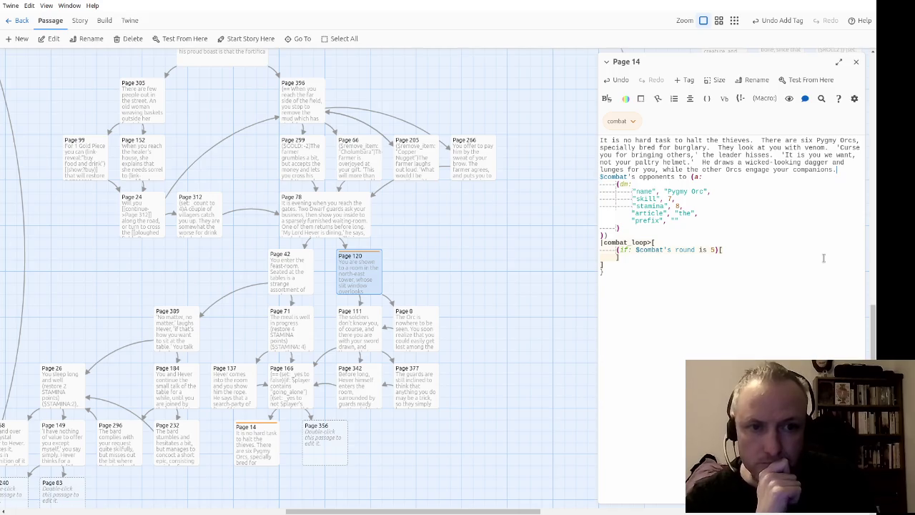
{"action": "type", "text": "{"}
{"action": "key", "text": "Down"}
{"action": "key", "text": "Down"}
{"action": "key", "text": "Down"}
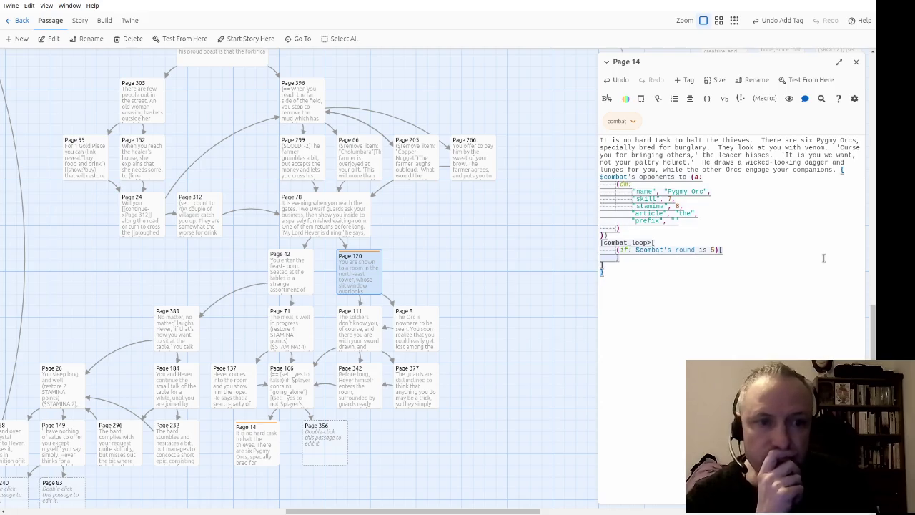
{"action": "key", "text": "Up"}
{"action": "key", "text": "Up"}
{"action": "key", "text": "Up"}
{"action": "type", "text": "(set:"}
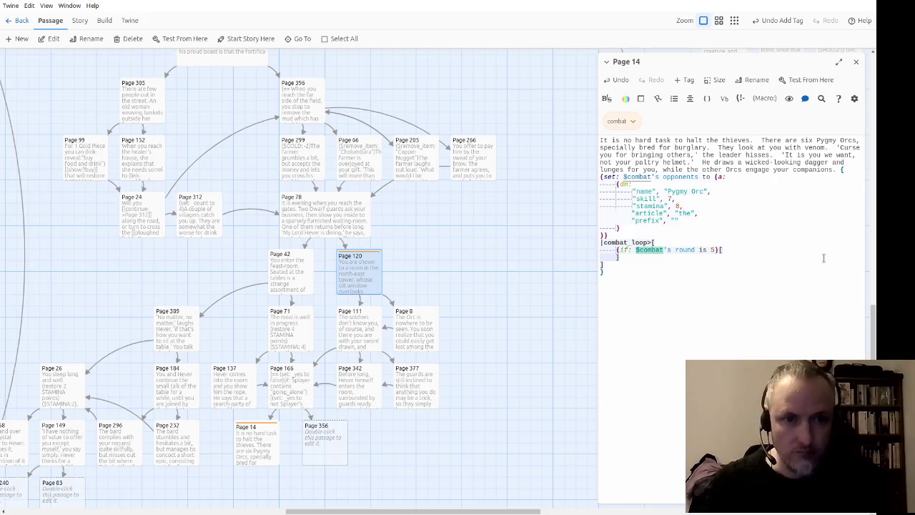
Change the Pygmy Orc's stamina from 8 to 10.
{"action": "key", "text": "Down"}
{"action": "key", "text": "Down"}
{"action": "key", "text": "Down"}
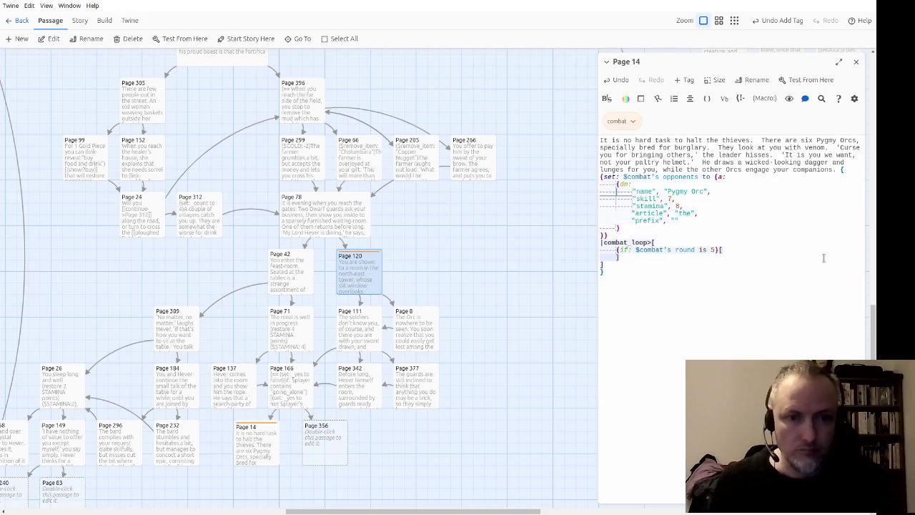
{"action": "key", "text": "Up"}
{"action": "key", "text": "Up"}
{"action": "key", "text": "Down"}
{"action": "key", "text": "Down"}
{"action": "key", "text": "Up"}
{"action": "key", "text": "ctrl+Right"}
{"action": "key", "text": "ctrl+Right"}
{"action": "key", "text": "Delete"}
{"action": "type", "text": "10"}
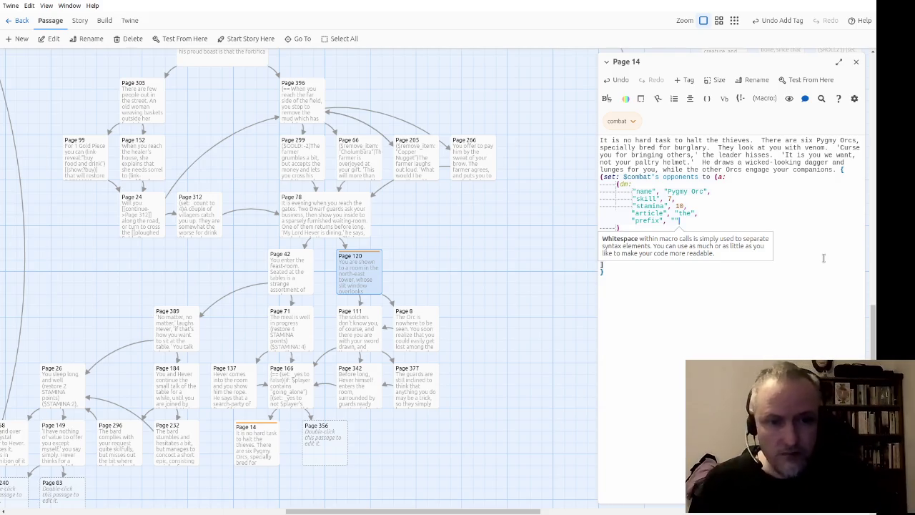
Draft an (append:), then a (hide: ?combat_wrapper) line and a 'within five attack rounds' sentence in the round-5 hook.
{"action": "left_click", "coordinate": [823, 258]}
{"action": "key", "text": "Return"}
{"action": "key", "text": "Tab"}
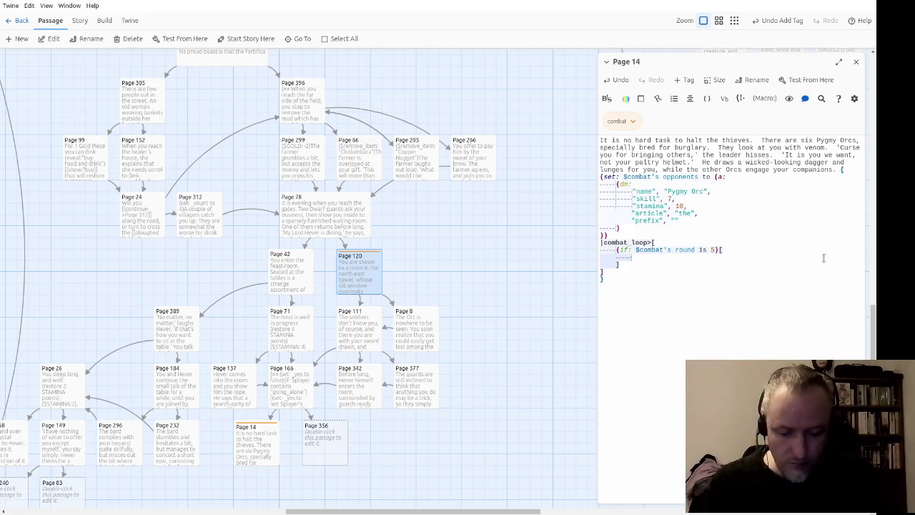
{"action": "type", "text": "(append: "}
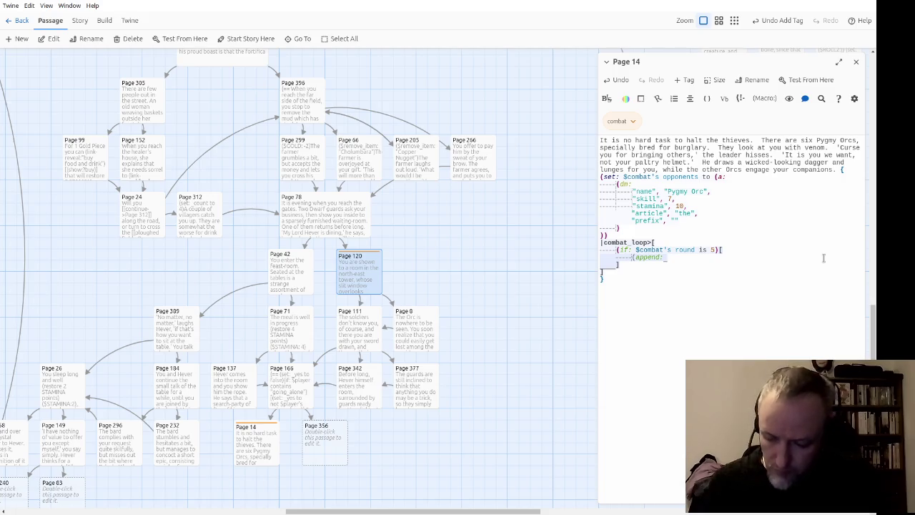
{"action": "type", "text": "?"}
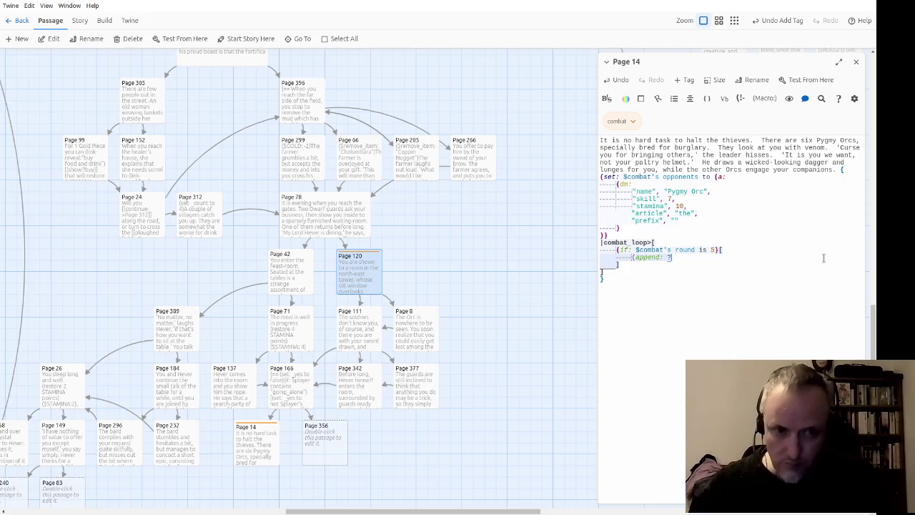
{"action": "key", "text": "shift+Home"}
{"action": "key", "text": "BackSpace"}
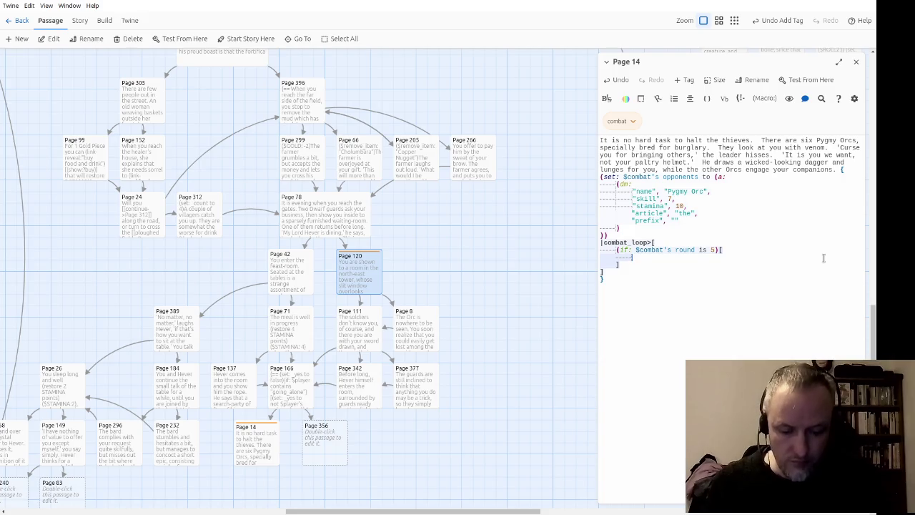
{"action": "type", "text": "(h"}
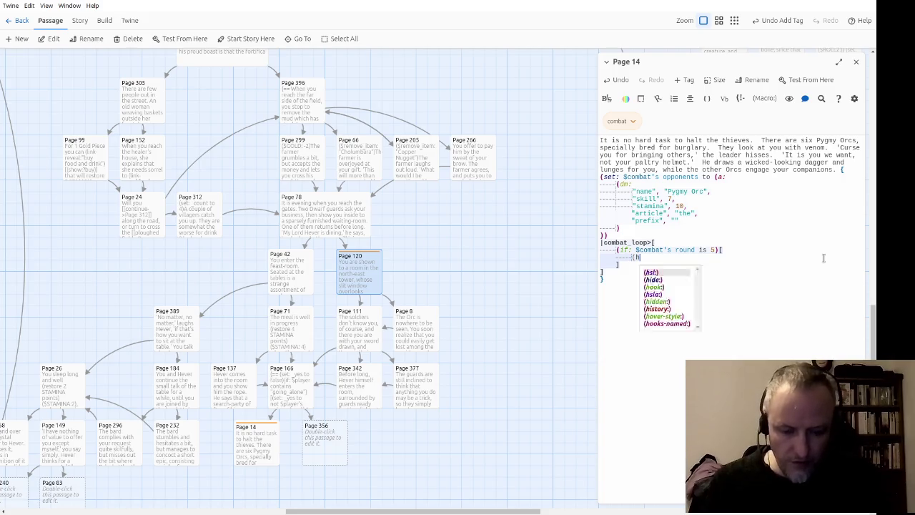
{"action": "type", "text": "ide: ?combat_wrapper"}
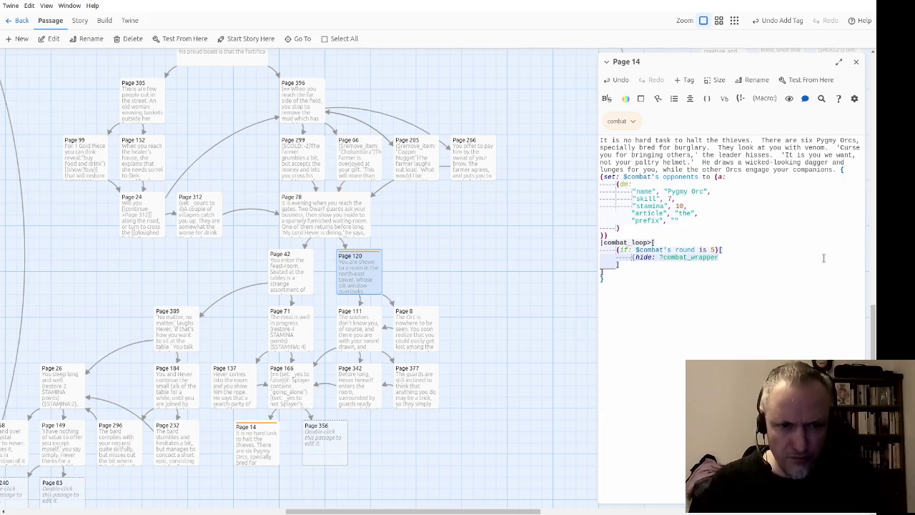
{"action": "type", "text": ")"}
{"action": "key", "text": "Return"}
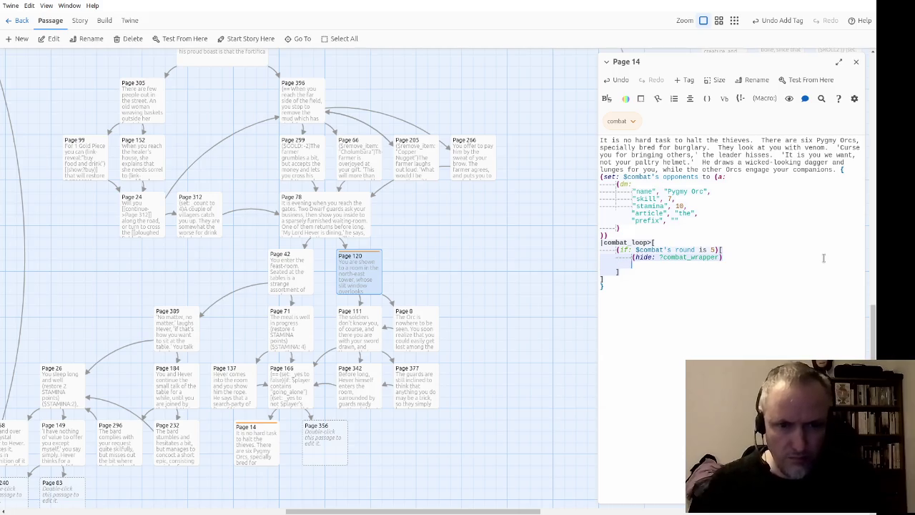
{"action": "type", "text": "If you wind"}
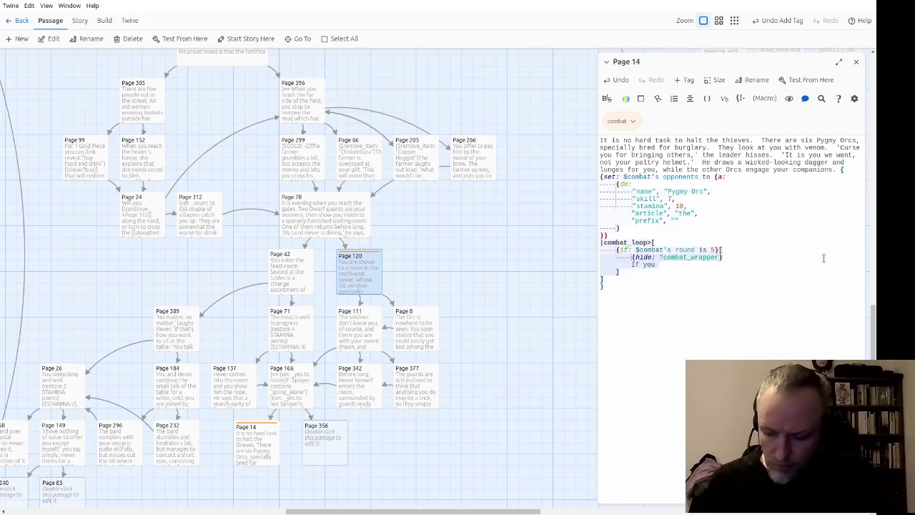
{"action": "key", "text": "BackSpace"}
{"action": "key", "text": "BackSpace"}
{"action": "type", "text": "wi"}
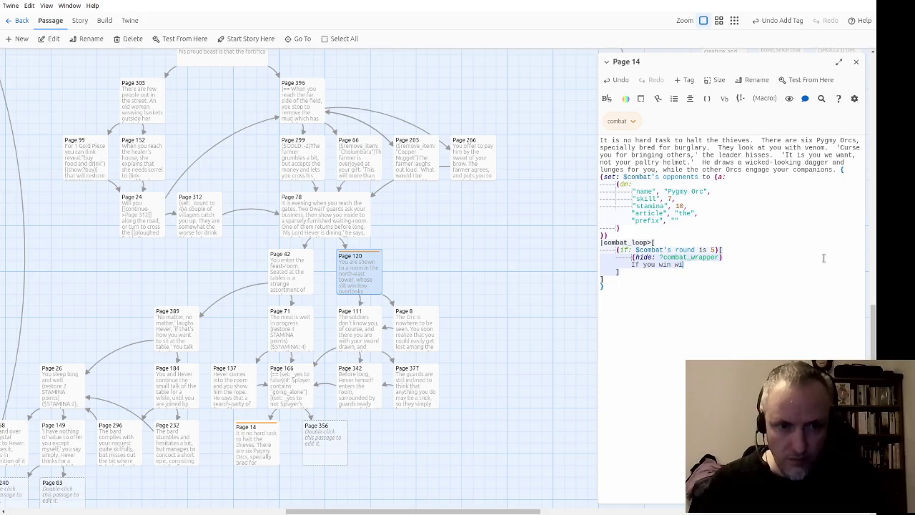
{"action": "type", "text": "thin fiv"}
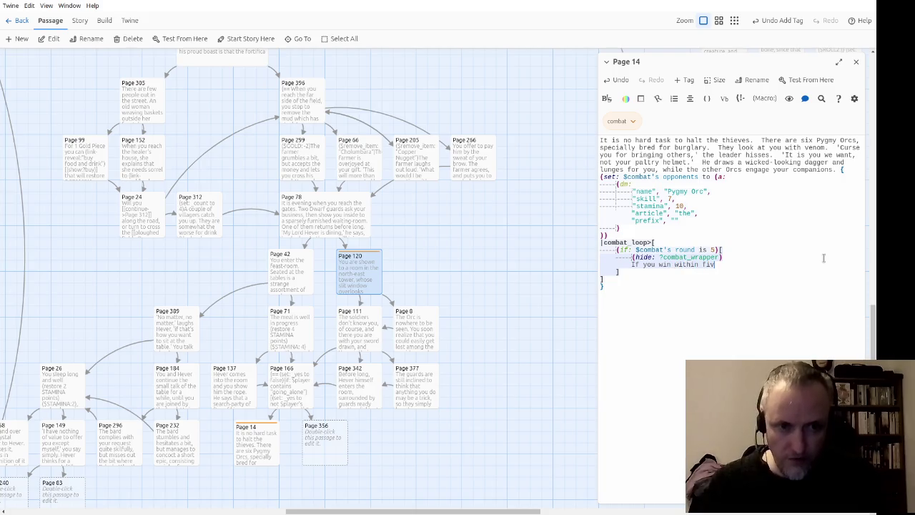
{"action": "type", "text": "e attack rounds"}
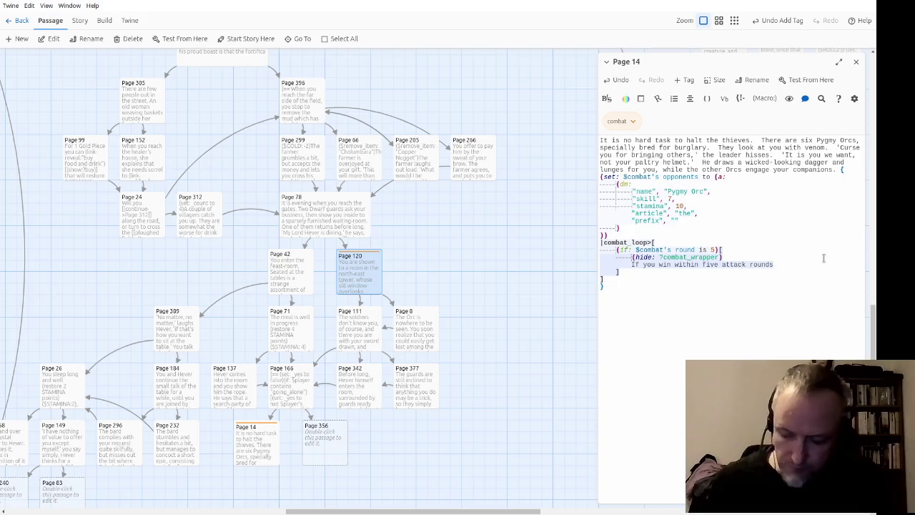
Remove the draft lines and put 'Fifth Attack Round Starts?' in the round-5 hook.
{"action": "key", "text": "shift+Home"}
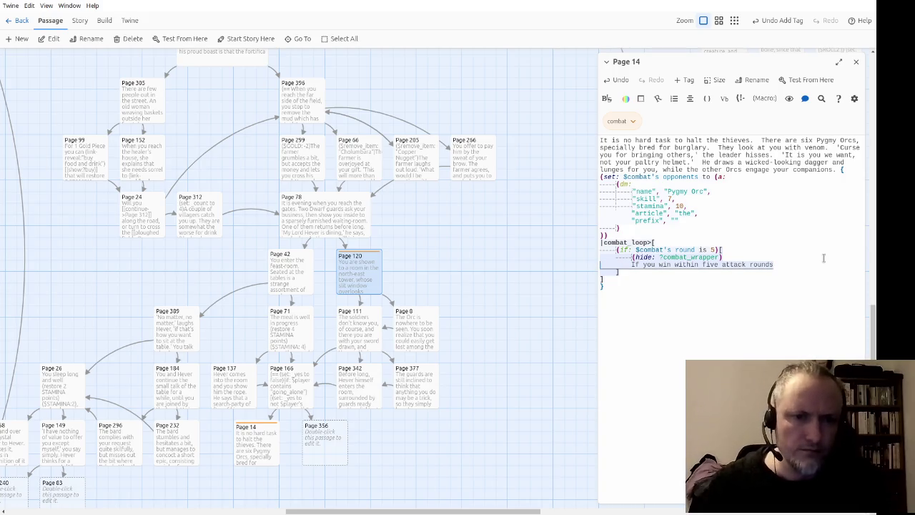
{"action": "key", "text": "shift+Up"}
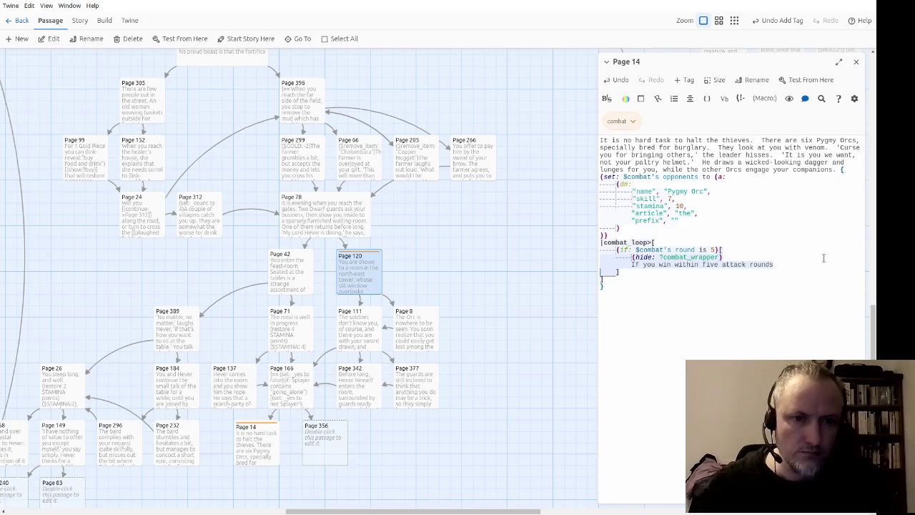
{"action": "key", "text": "Left"}
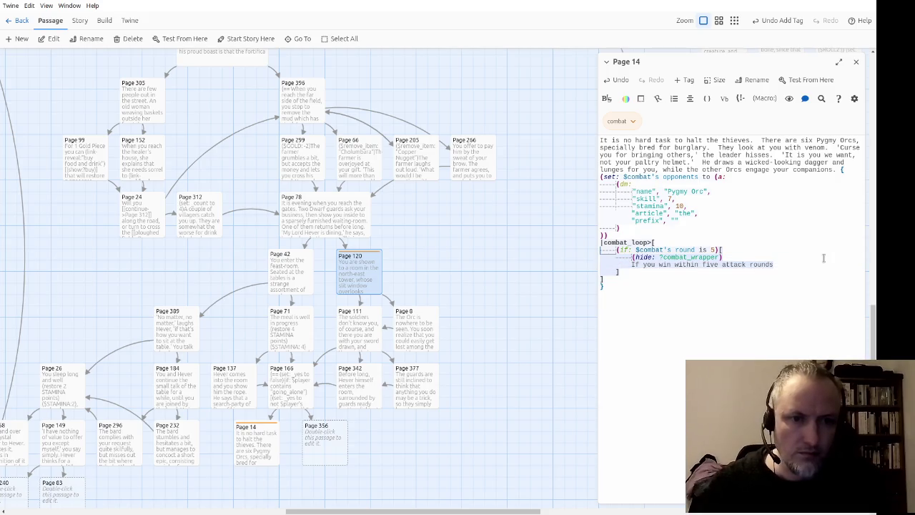
{"action": "key", "text": "shift+Down"}
{"action": "key", "text": "shift+Down"}
{"action": "key", "text": "BackSpace"}
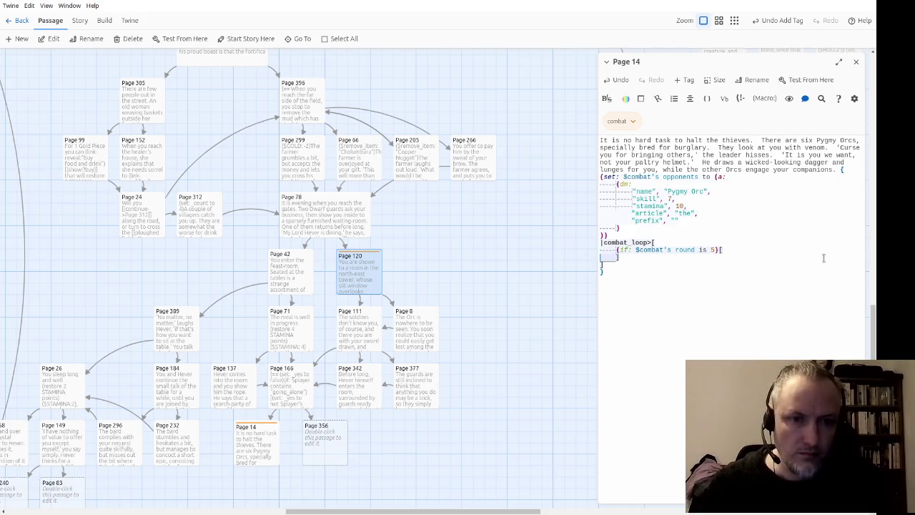
{"action": "key", "text": "Tab"}
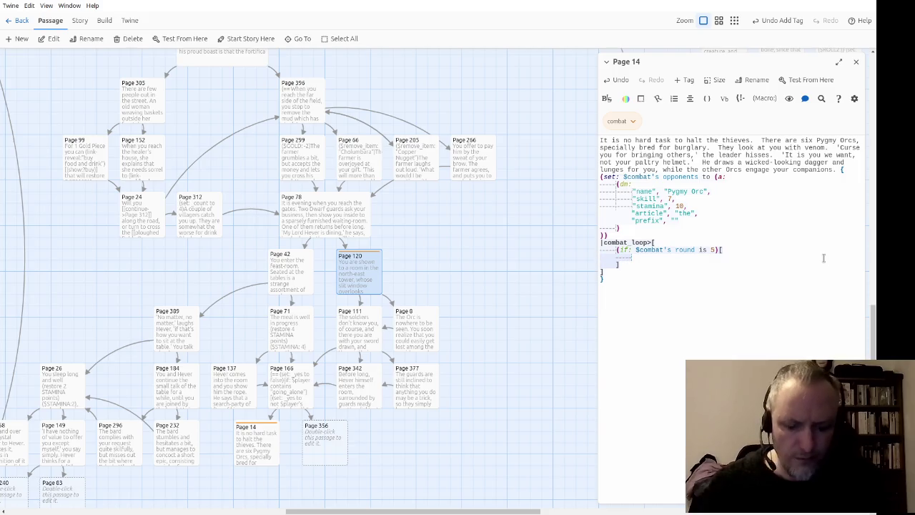
{"action": "type", "text": "Fifth A"}
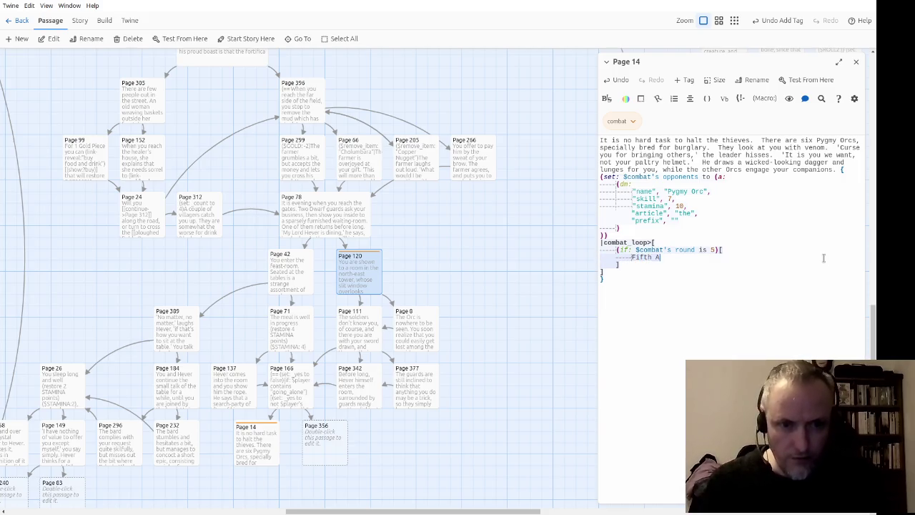
{"action": "type", "text": "ttack Round St"}
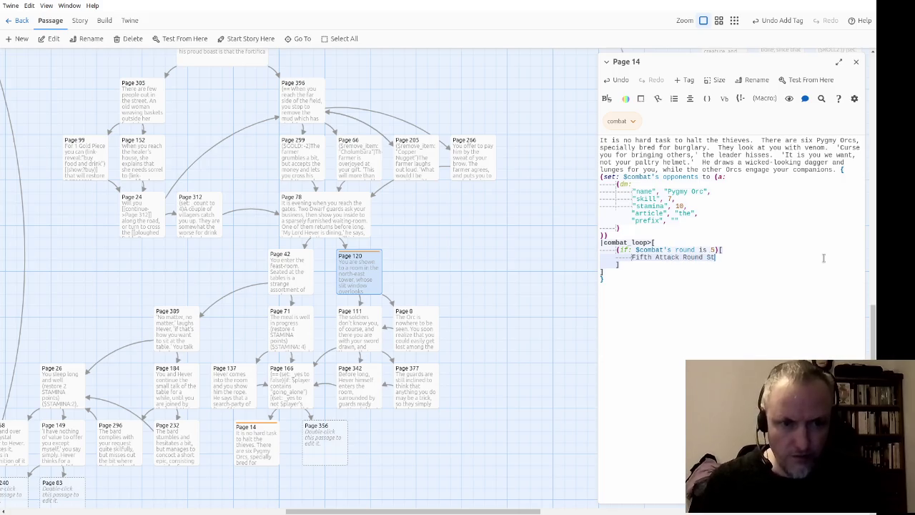
{"action": "type", "text": "arts?"}
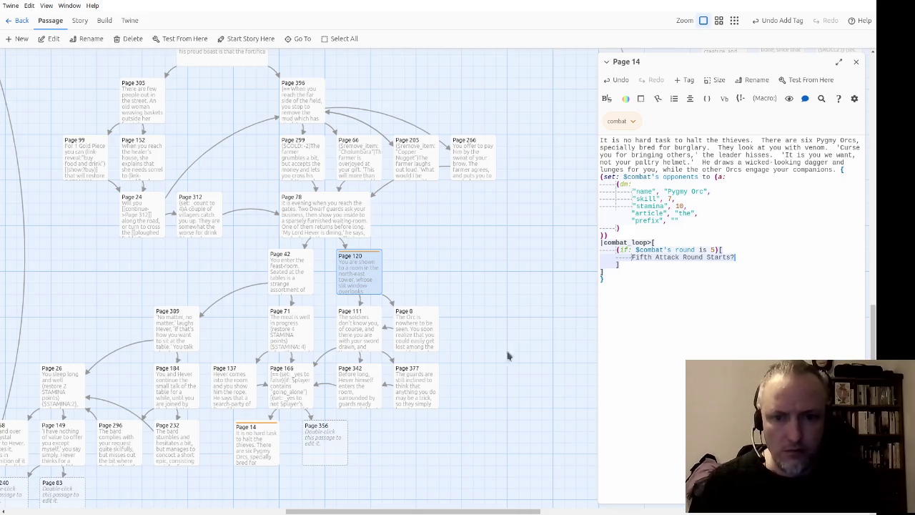
{"action": "left_click", "coordinate": [257, 429]}
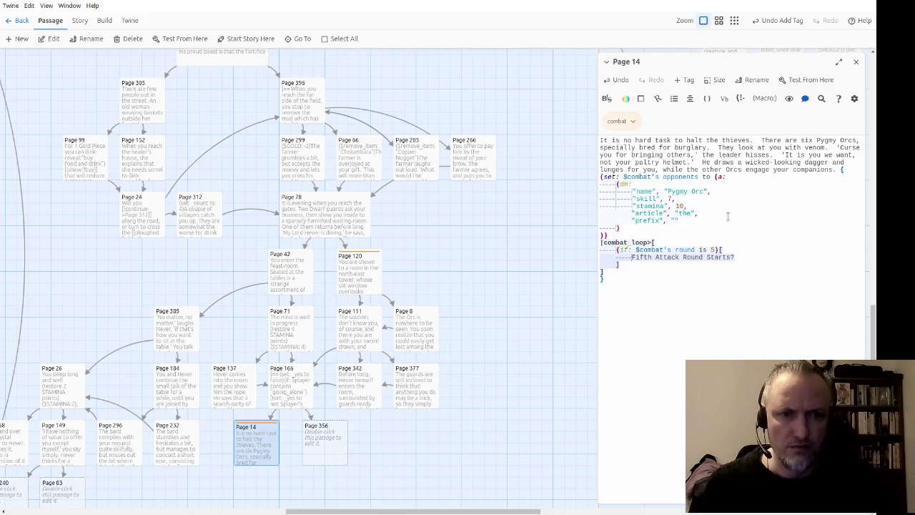
Switch the round condition to 4 and back to 5, then test-play from Page 14.
{"action": "key", "text": "BackSpace"}
{"action": "type", "text": "4"}
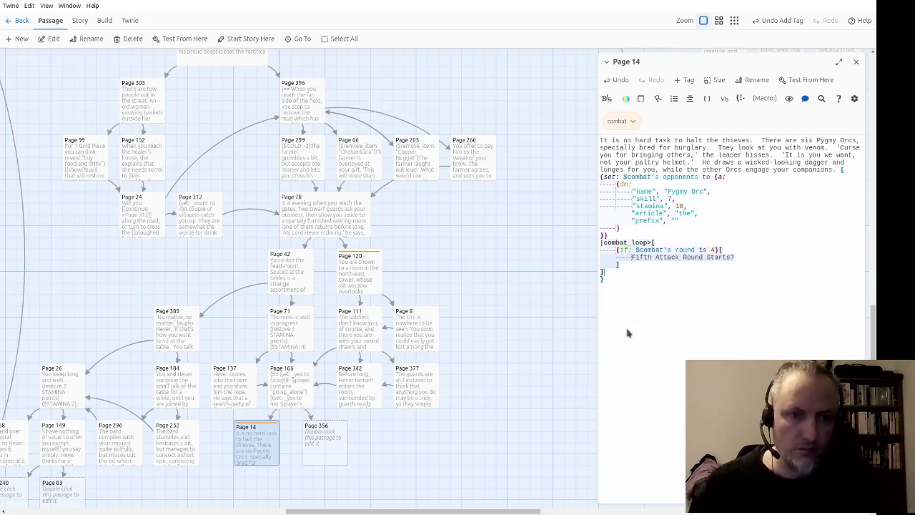
{"action": "left_click", "coordinate": [712, 250]}
{"action": "type", "text": "5"}
{"action": "left_click", "coordinate": [647, 322]}
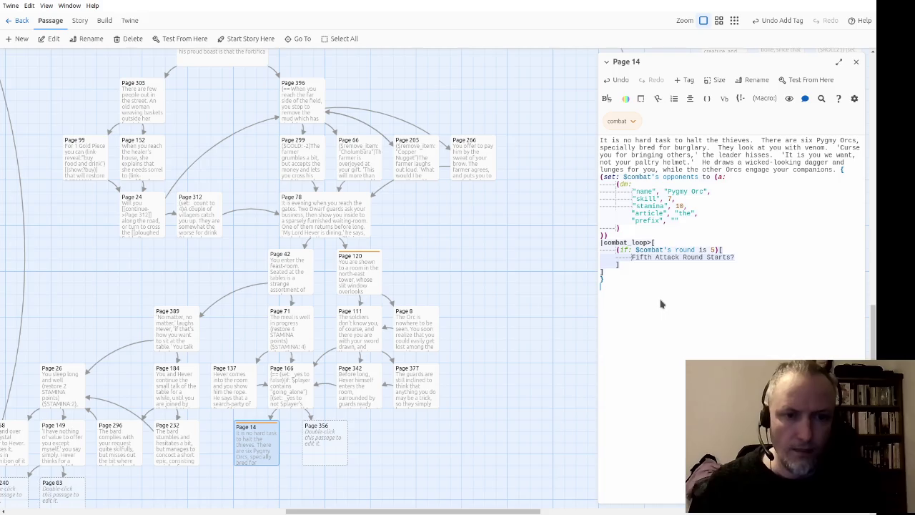
{"action": "left_click", "coordinate": [188, 43]}
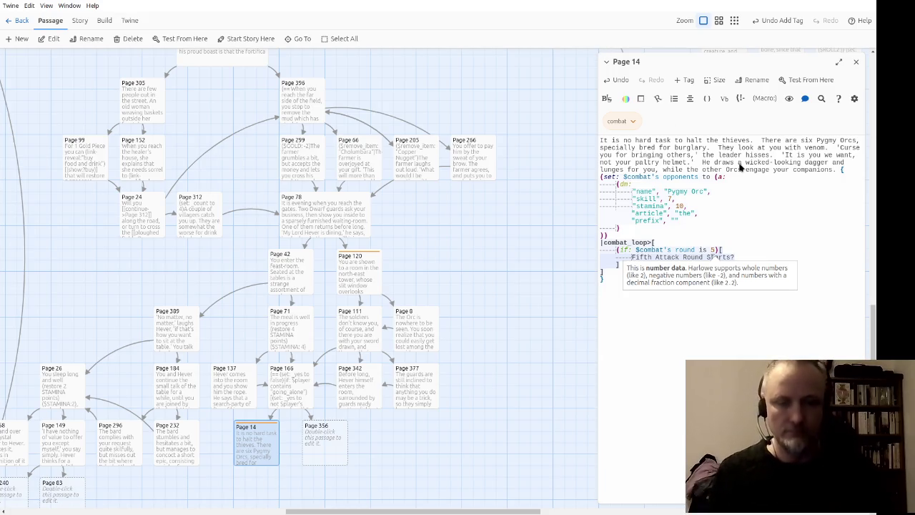
{"action": "left_click", "coordinate": [713, 227]}
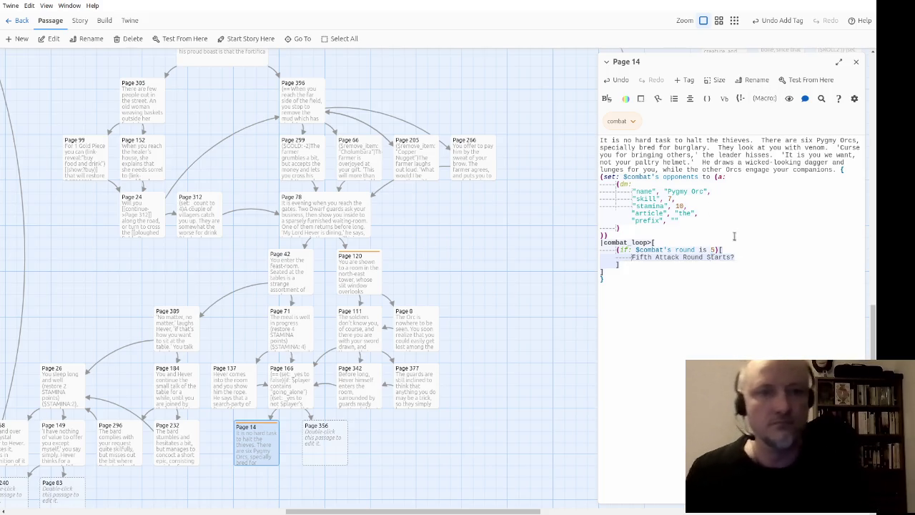
{"action": "key", "text": "Down"}
{"action": "key", "text": "Down"}
{"action": "key", "text": "Down"}
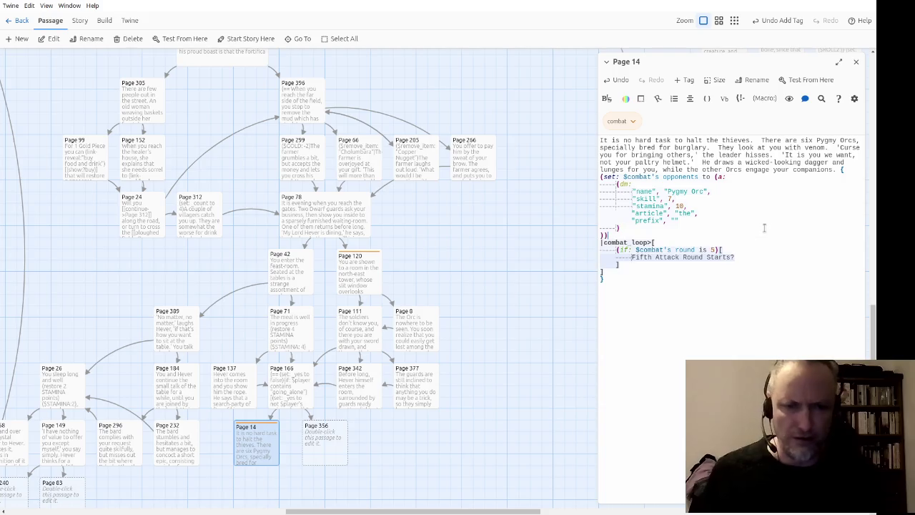
{"action": "key", "text": "Home"}
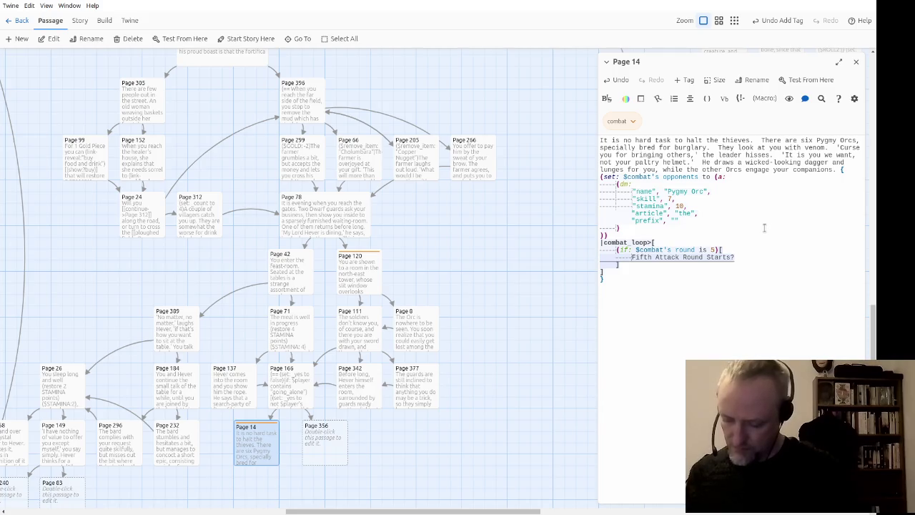
{"action": "key", "text": "Up"}
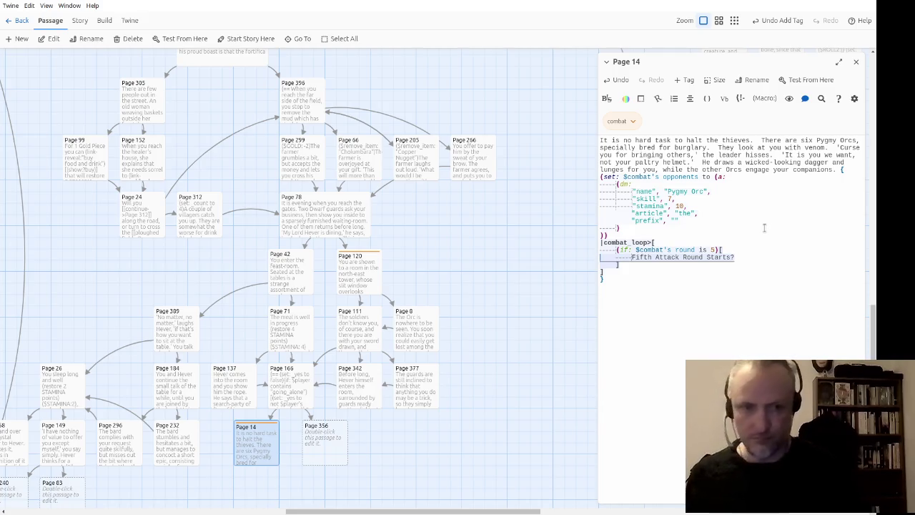
Replace the placeholder with (go-to: "Page 129") followed by a [[Page 129]] link.
{"action": "key", "text": "Down"}
{"action": "key", "text": "shift+End"}
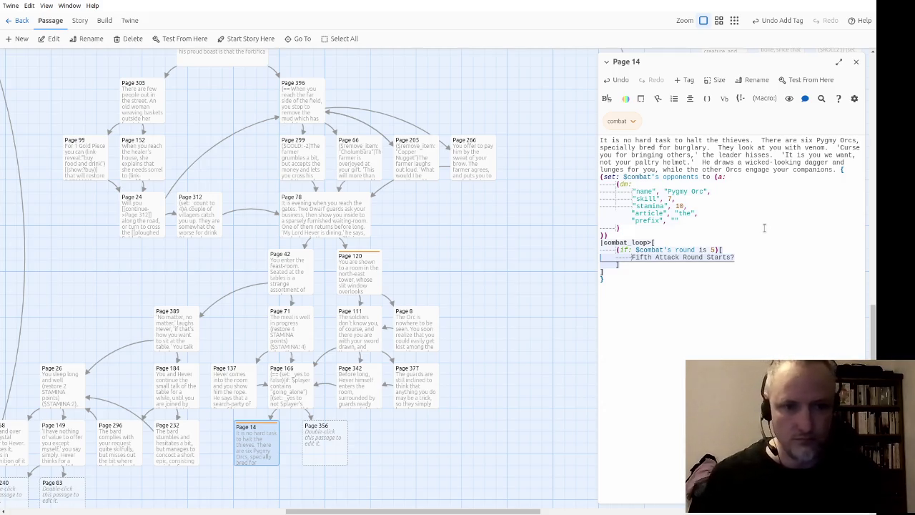
{"action": "key", "text": "BackSpace"}
{"action": "type", "text": "(got"}
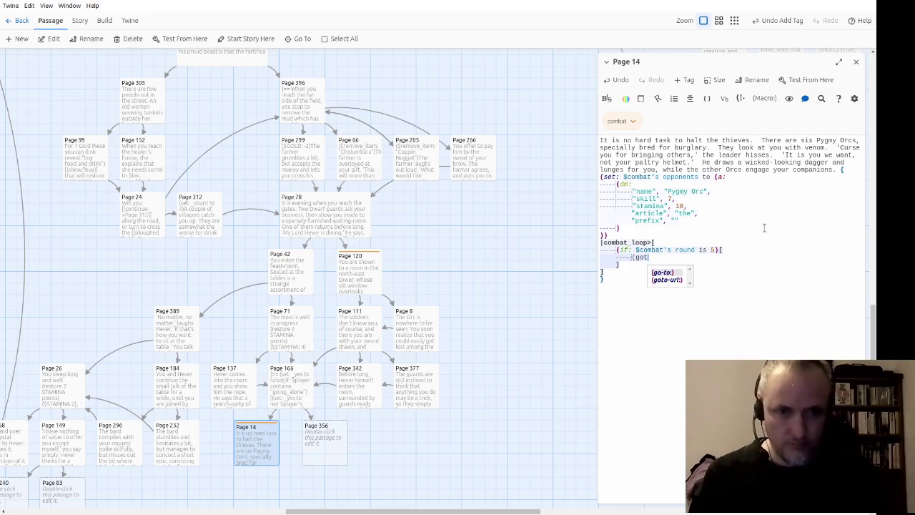
{"action": "key", "text": "Return"}
{"action": "type", "text": "\"Page"}
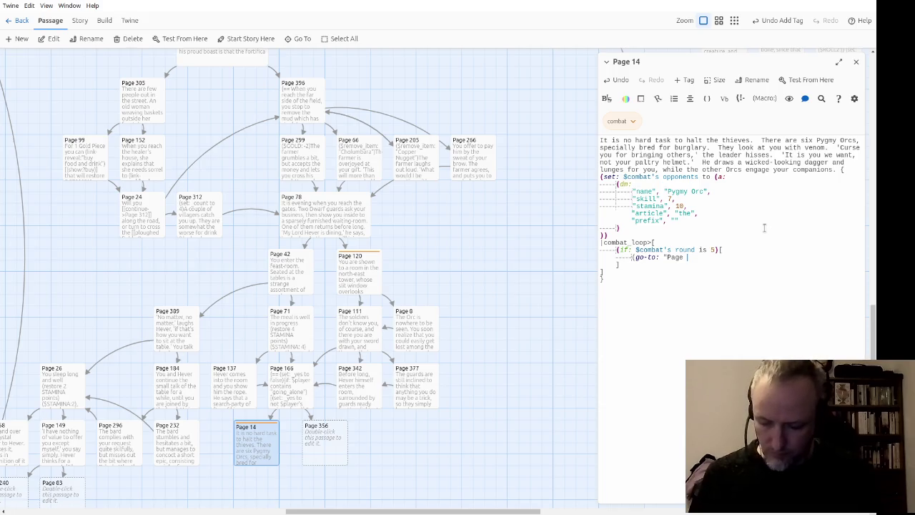
{"action": "type", "text": " 129\") [[Pag"}
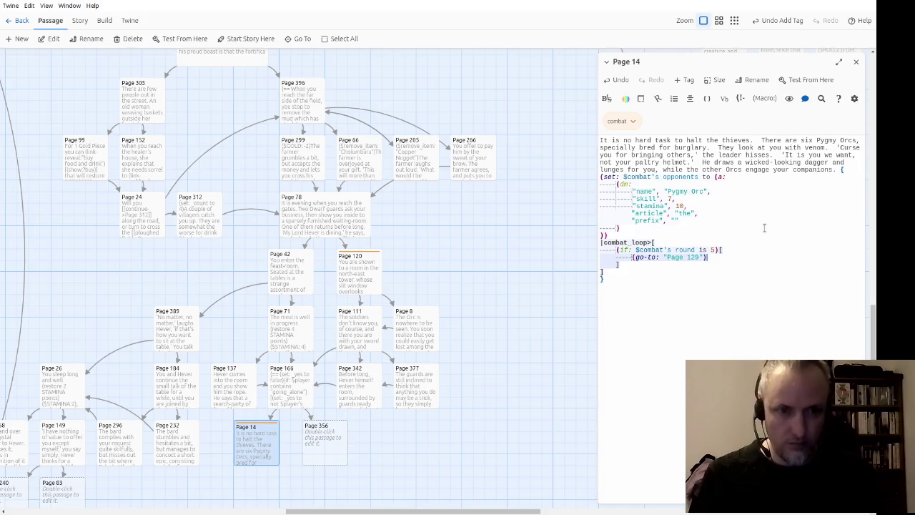
{"action": "type", "text": "e 129]]"}
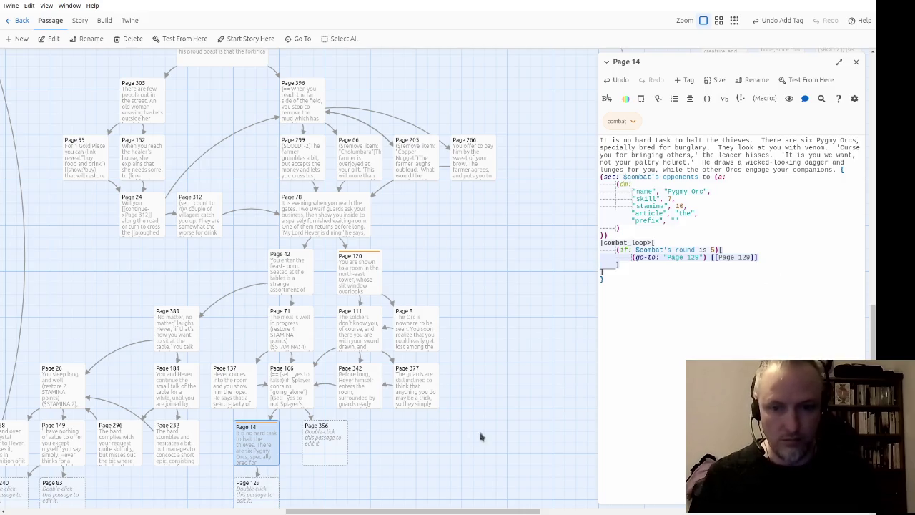
Pan the map to show the new Page 129 passage and start a new line after the combat loop.
{"action": "left_click_drag", "start_coordinate": [482, 433], "coordinate": [491, 341]}
{"action": "left_click", "coordinate": [719, 341]}
{"action": "key", "text": "Return"}
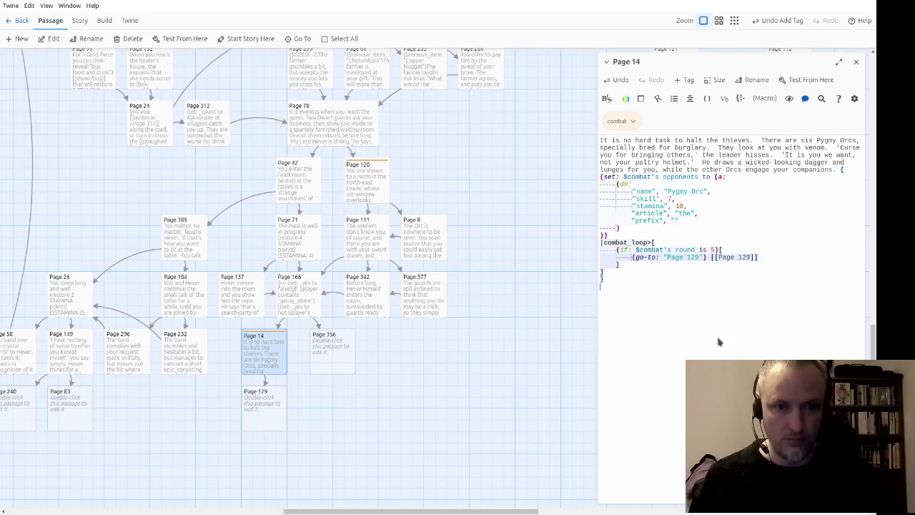
Insert a new line before the closing brace reading |victory>[(append: ?combat_end)].
{"action": "key", "text": "Up"}
{"action": "key", "text": "Return"}
{"action": "type", "text": "|victory"}
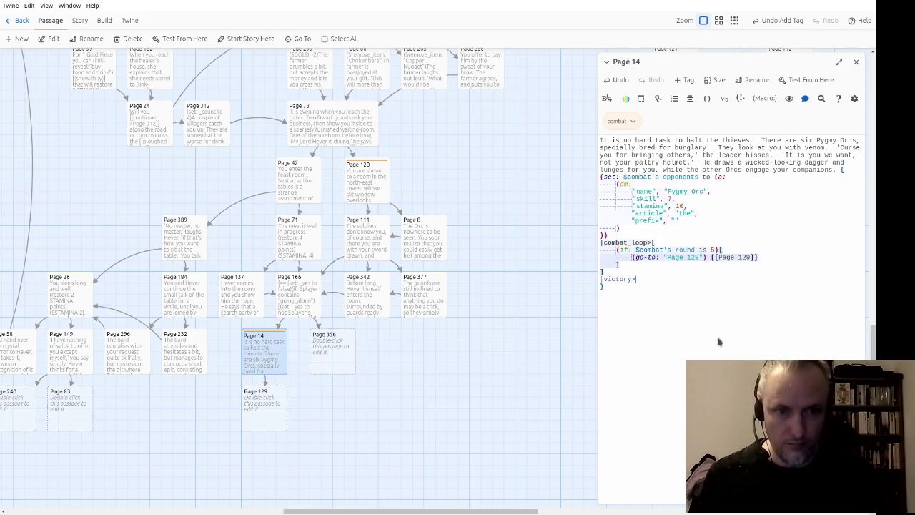
{"action": "type", "text": ">[]"}
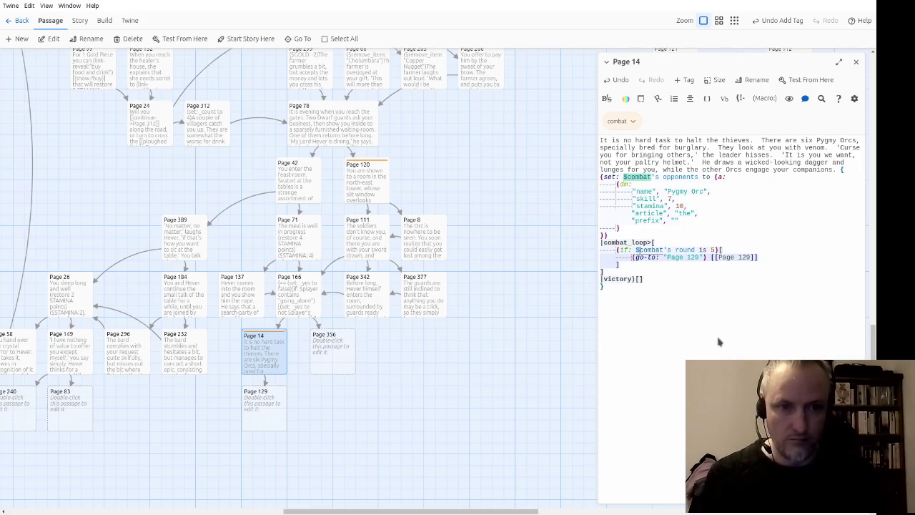
{"action": "key", "text": "Up"}
{"action": "key", "text": "Down"}
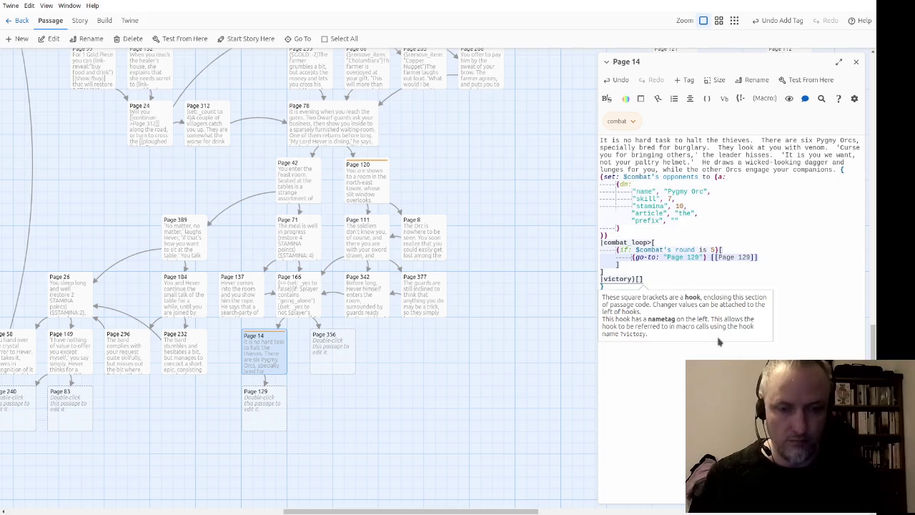
{"action": "type", "text": "("}
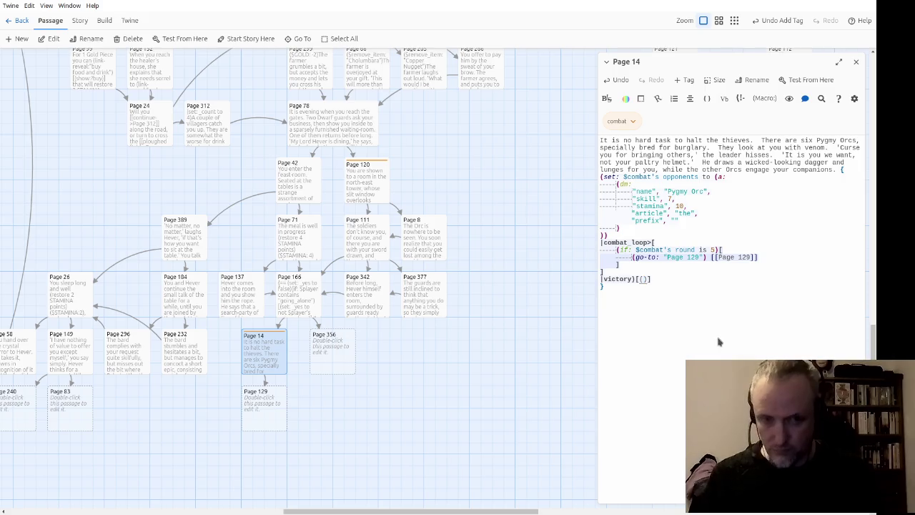
{"action": "type", "text": "append: "}
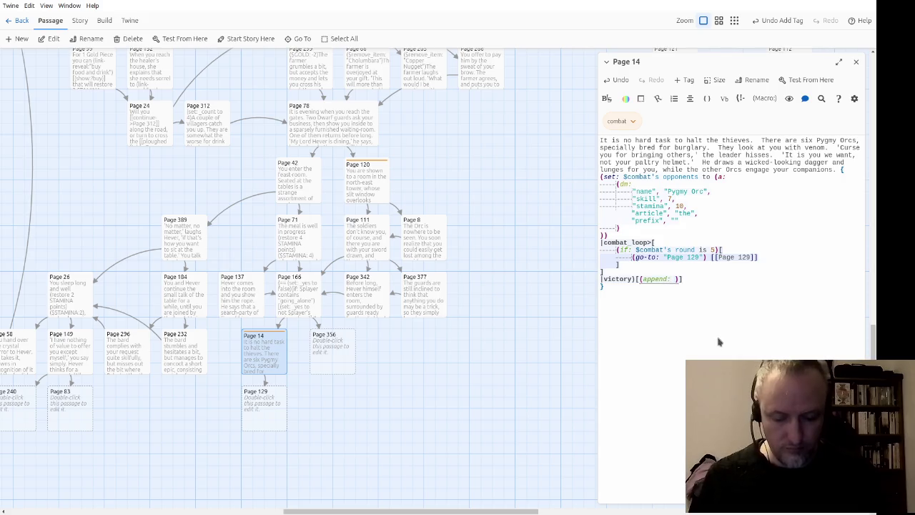
{"action": "type", "text": "combat_end"}
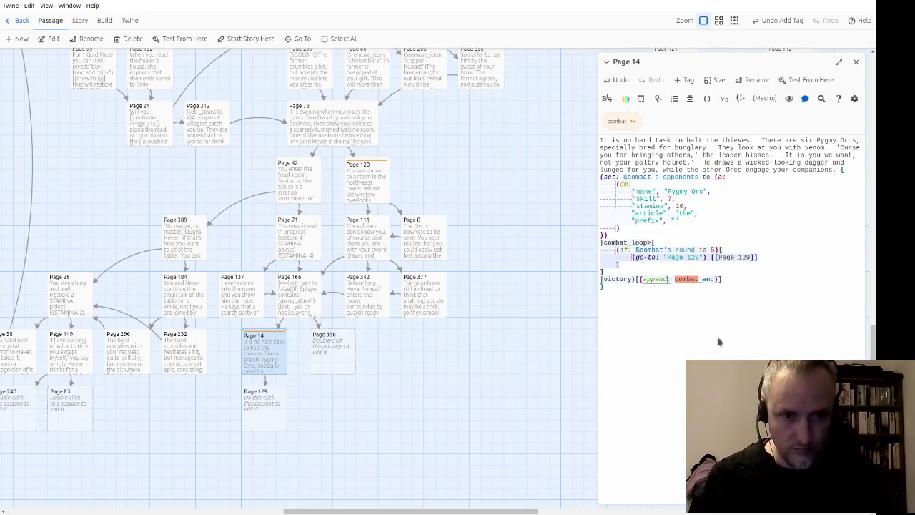
{"action": "type", "text": "?"}
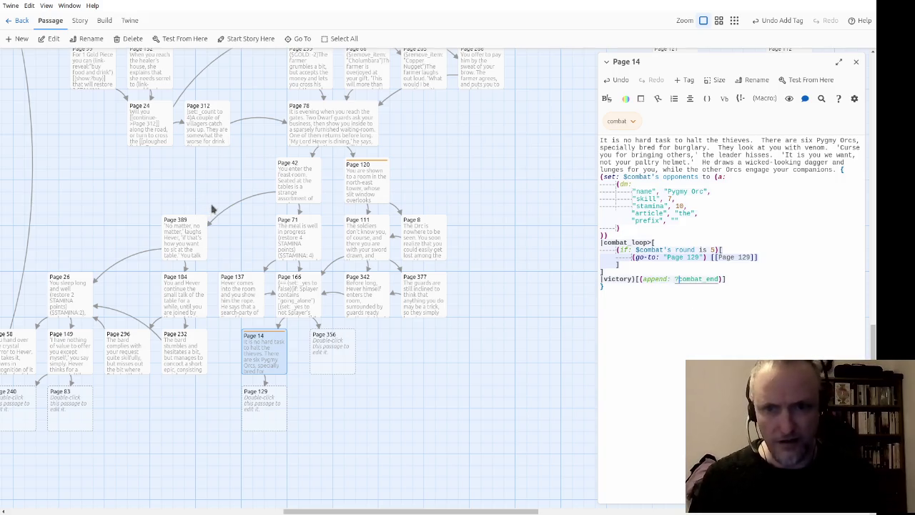
Find Page 120 on the story map and open it to review its combat code.
{"action": "mouse_move", "coordinate": [122, 184]}
{"action": "left_mouse_down"}
{"action": "mouse_move", "coordinate": [501, 303]}
{"action": "mouse_move", "coordinate": [554, 400]}
{"action": "mouse_move", "coordinate": [364, 304]}
{"action": "mouse_move", "coordinate": [51, 305]}
{"action": "left_mouse_up"}
{"action": "mouse_move", "coordinate": [558, 382]}
{"action": "left_mouse_down"}
{"action": "mouse_move", "coordinate": [313, 172]}
{"action": "mouse_move", "coordinate": [212, 266]}
{"action": "mouse_move", "coordinate": [262, 345]}
{"action": "mouse_move", "coordinate": [414, 218]}
{"action": "left_mouse_up"}
{"action": "left_click", "coordinate": [342, 201]}
{"action": "double_click", "coordinate": [341, 200]}
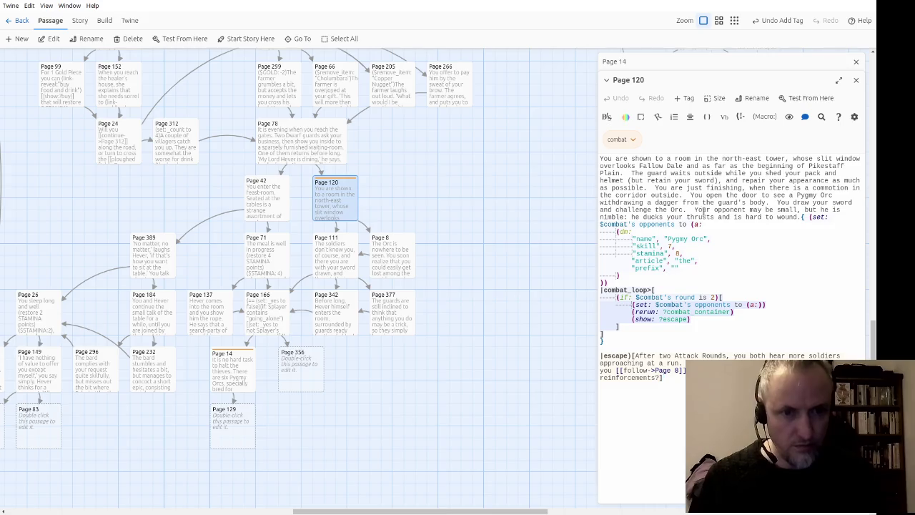
Close Page 120, then open and close Page 101 to check its victory hook.
{"action": "left_click", "coordinate": [856, 79]}
{"action": "scroll", "coordinate": [449, 224], "scroll_direction": "right", "scroll_amount": 5}
{"action": "scroll", "coordinate": [449, 224], "scroll_direction": "up", "scroll_amount": 5}
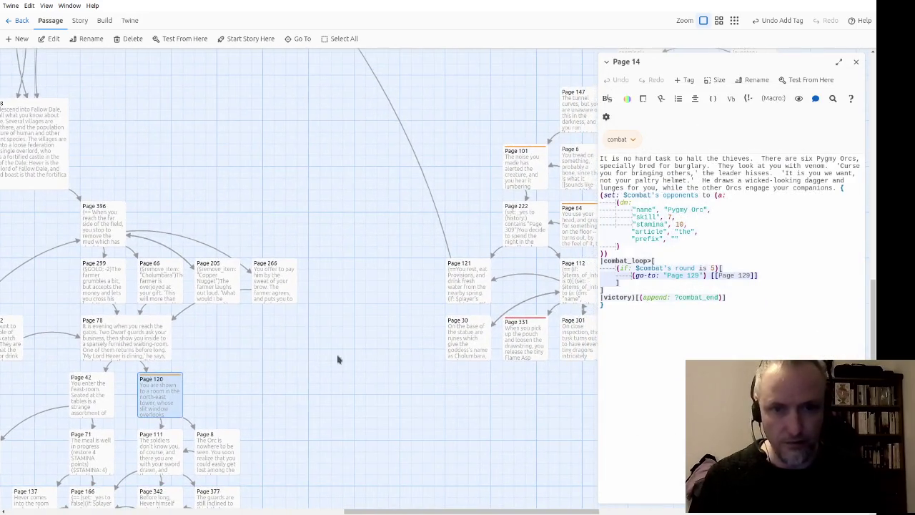
{"action": "scroll", "coordinate": [500, 400], "scroll_direction": "right", "scroll_amount": 5}
{"action": "double_click", "coordinate": [368, 175]}
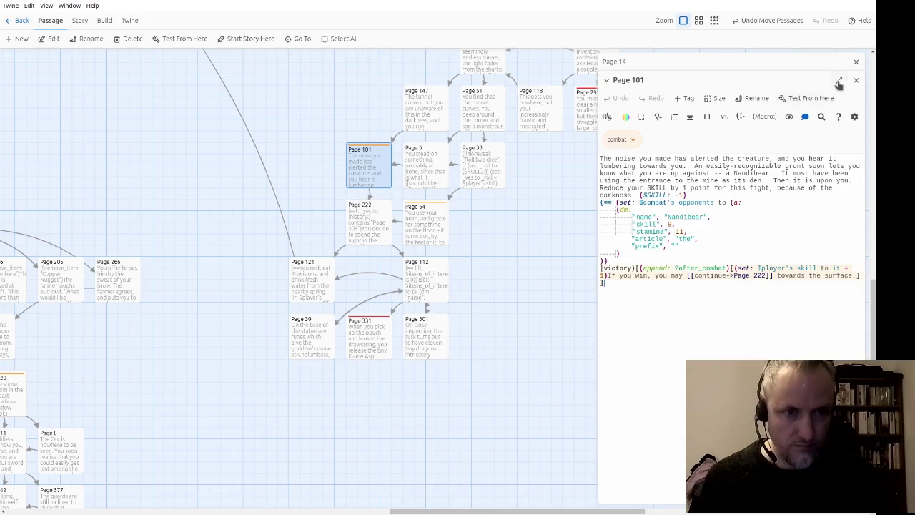
{"action": "left_click", "coordinate": [855, 79]}
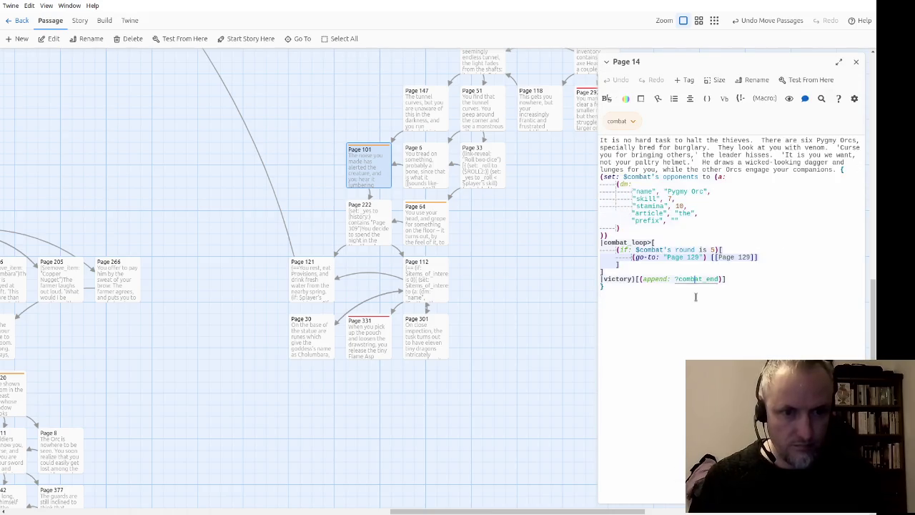
Change ?combat_end to ?after_combat and add an empty hook at the end of the victory line.
{"action": "left_click_drag", "start_coordinate": [674, 281], "coordinate": [721, 282]}
{"action": "key", "text": "Left"}
{"action": "key", "text": "Right"}
{"action": "type", "text": "after_"}
{"action": "key", "text": "Right"}
{"action": "key", "text": "Right"}
{"action": "key", "text": "Right"}
{"action": "key", "text": "Delete"}
{"action": "key", "text": "Delete"}
{"action": "key", "text": "Delete"}
{"action": "key", "text": "Right"}
{"action": "key", "text": "Right"}
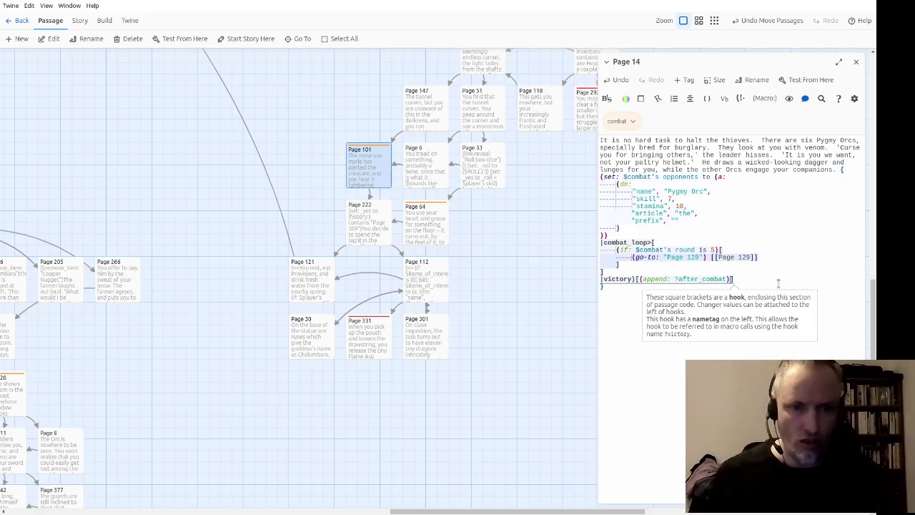
{"action": "type", "text": "["}
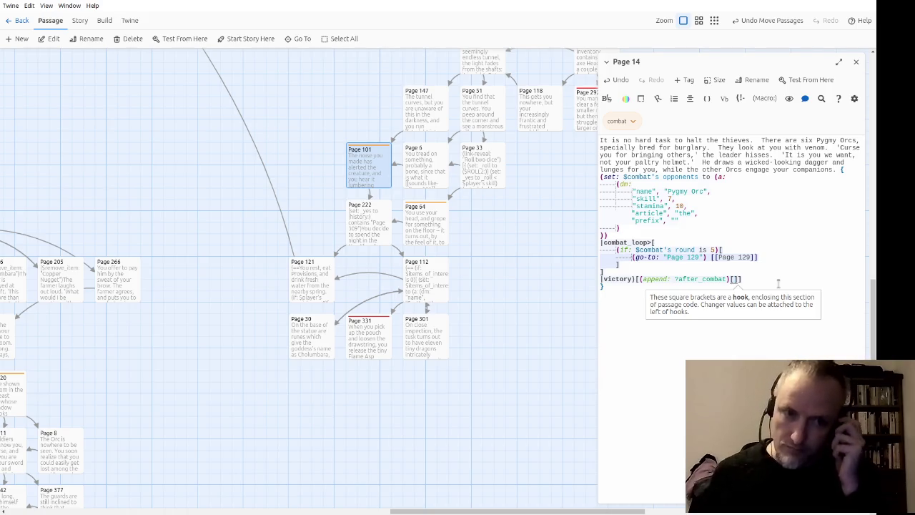
{"action": "scroll", "coordinate": [379, 283], "scroll_direction": "down", "scroll_amount": 5}
{"action": "scroll", "coordinate": [379, 283], "scroll_direction": "left", "scroll_amount": 3}
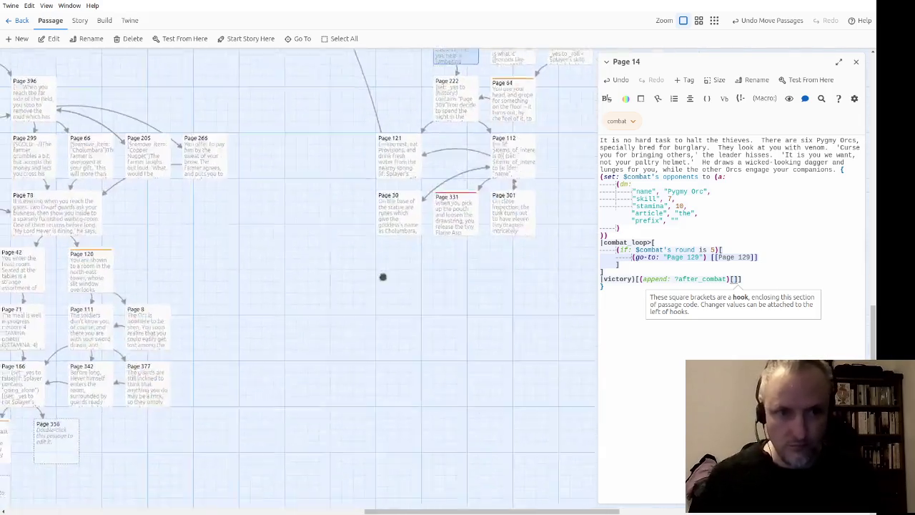
Fill the hook with 'If you win within five Attack Rounds, click here' linking to Page 268.
{"action": "scroll", "coordinate": [379, 293], "scroll_direction": "left", "scroll_amount": 1}
{"action": "scroll", "coordinate": [379, 293], "scroll_direction": "down", "scroll_amount": 1}
{"action": "type", "text": "You win"}
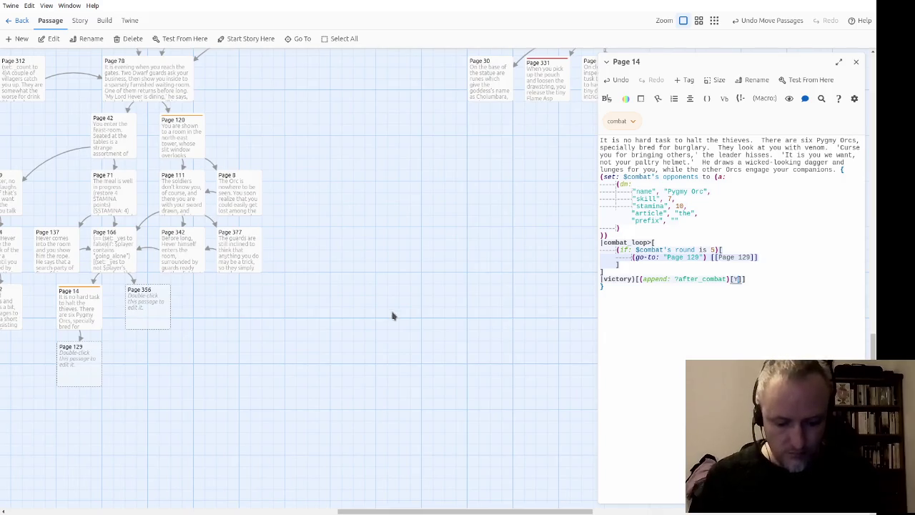
{"action": "key", "text": "BackSpace"}
{"action": "key", "text": "BackSpace"}
{"action": "key", "text": "BackSpace"}
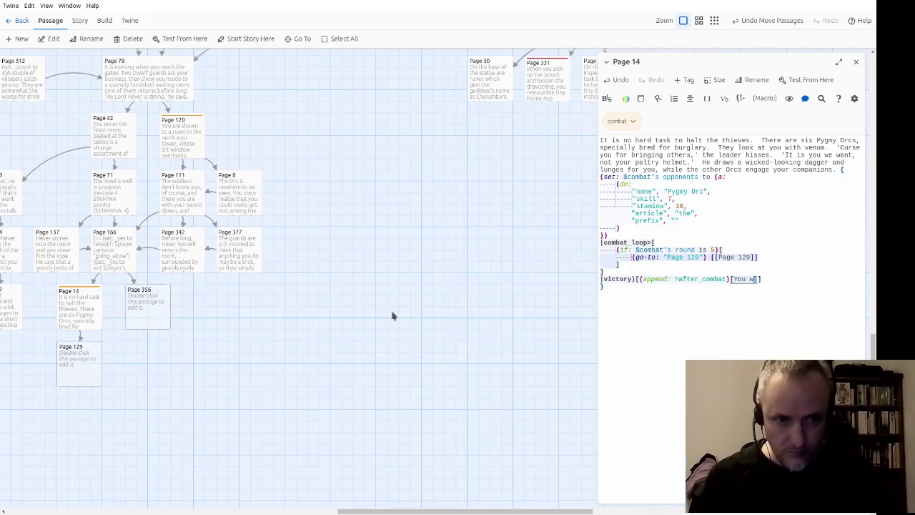
{"action": "type", "text": "If you win withi"}
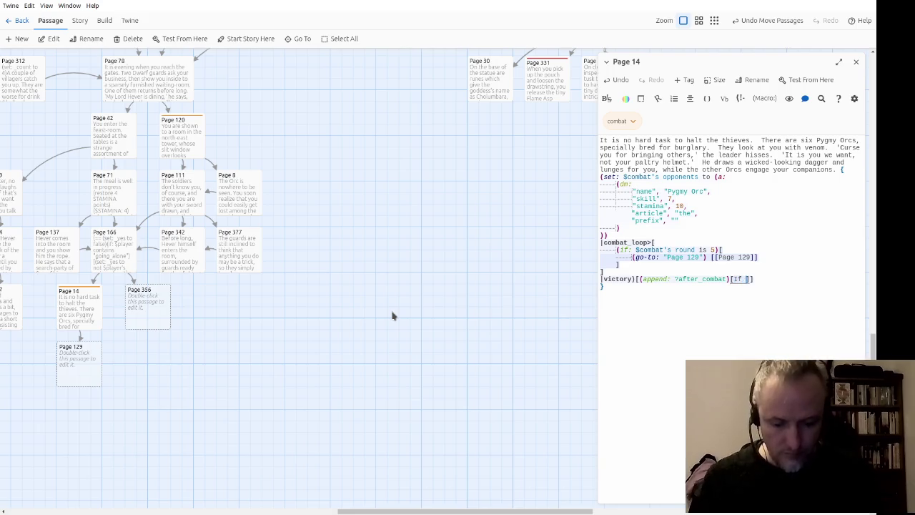
{"action": "type", "text": "n "}
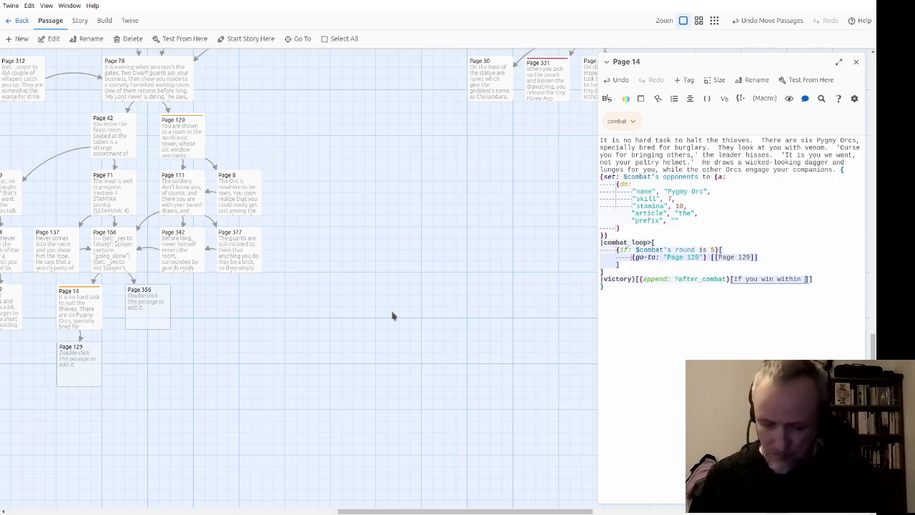
{"action": "type", "text": "five Attack Ro"}
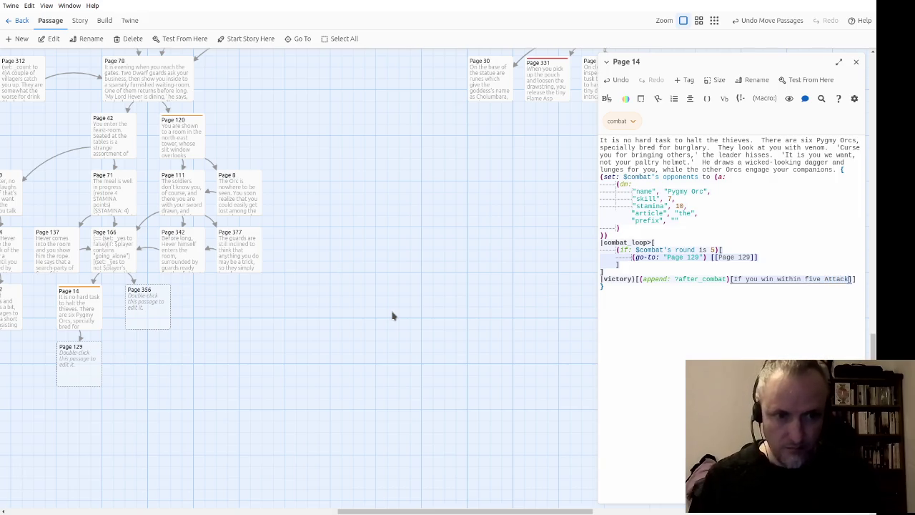
{"action": "type", "text": "unds, click"}
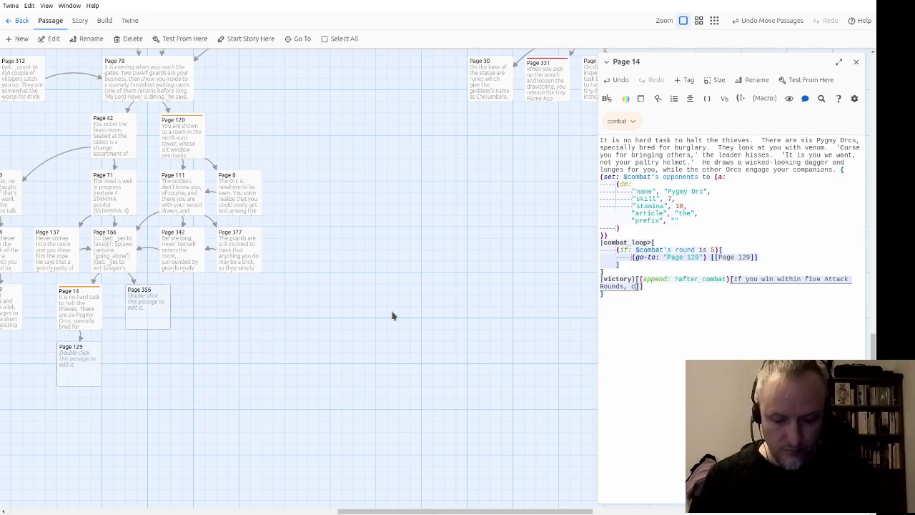
{"action": "type", "text": " here."}
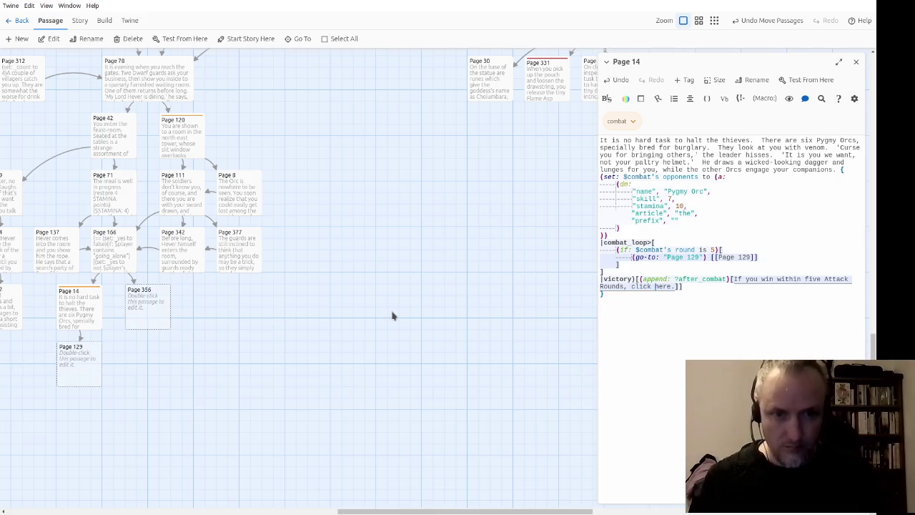
{"action": "type", "text": "[["}
{"action": "type", "text": "->Page "}
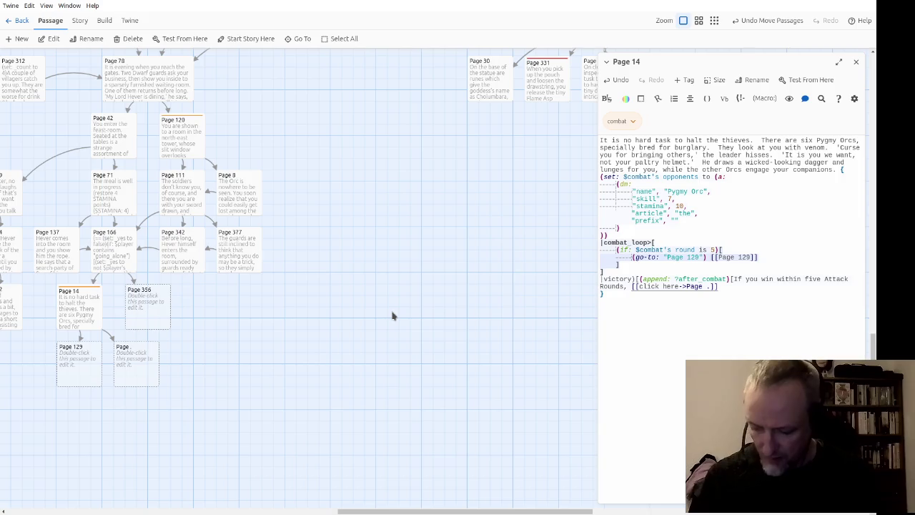
{"action": "type", "text": "268"}
{"action": "key", "text": "Delete"}
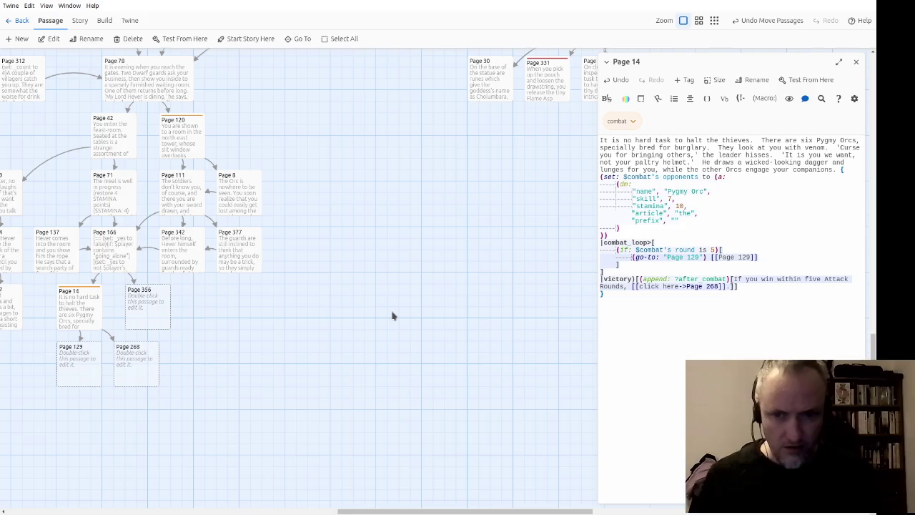
{"action": "scroll", "coordinate": [415, 353], "scroll_direction": "left", "scroll_amount": 5}
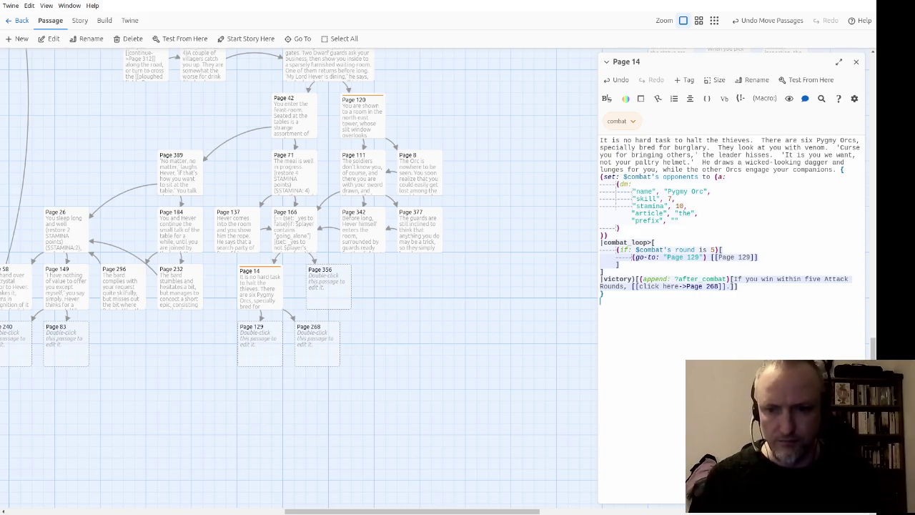
Select the Page 14 passage on the story map.
{"action": "left_click", "coordinate": [814, 296]}
{"action": "left_click", "coordinate": [260, 293]}
{"action": "scroll", "coordinate": [286, 388], "scroll_direction": "left", "scroll_amount": 3}
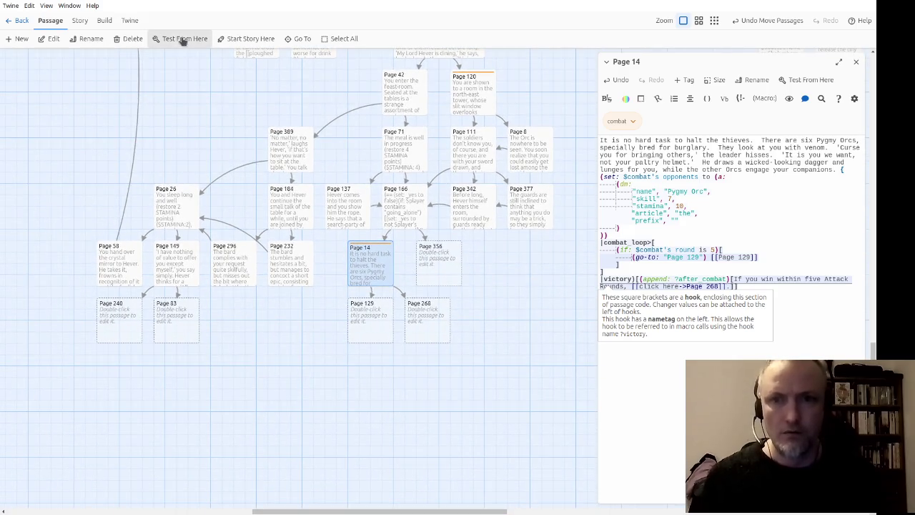
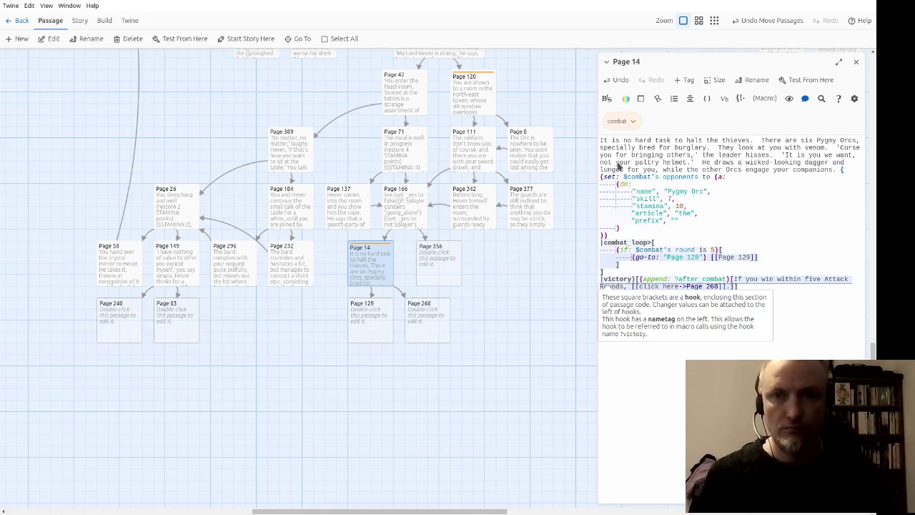
In the empty Page 129 passage, type (set: $combat's loop to "Simultaneous, correcting typos.
{"action": "double_click", "coordinate": [366, 340]}
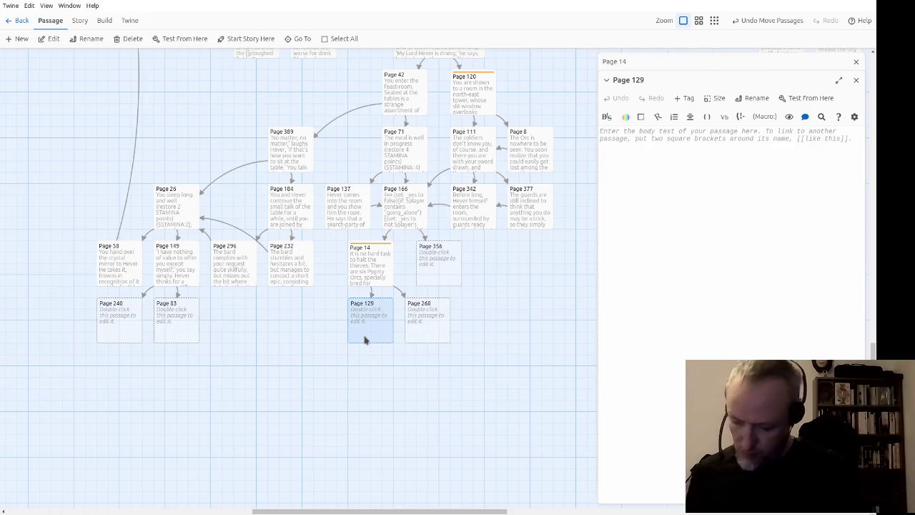
{"action": "type", "text": "("}
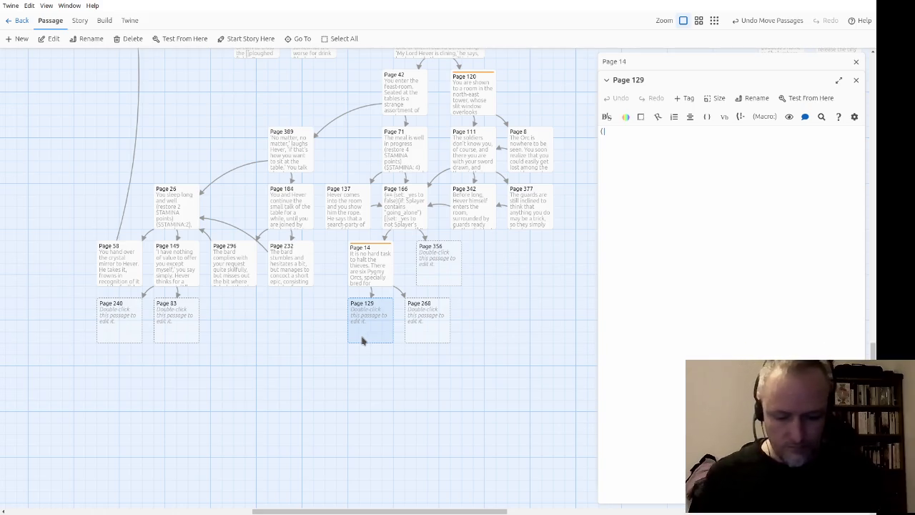
{"action": "type", "text": "set: $game"}
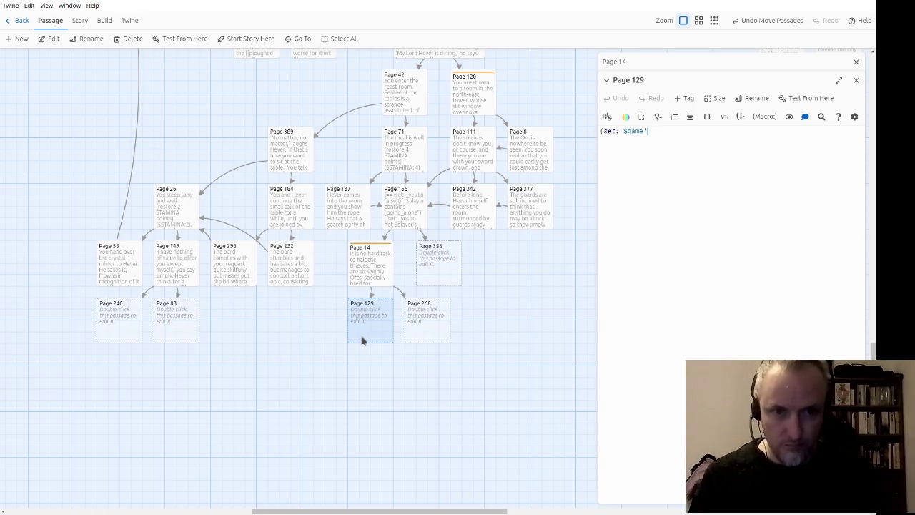
{"action": "key", "text": "BackSpace"}
{"action": "key", "text": "BackSpace"}
{"action": "key", "text": "BackSpace"}
{"action": "type", "text": "combat's loop "}
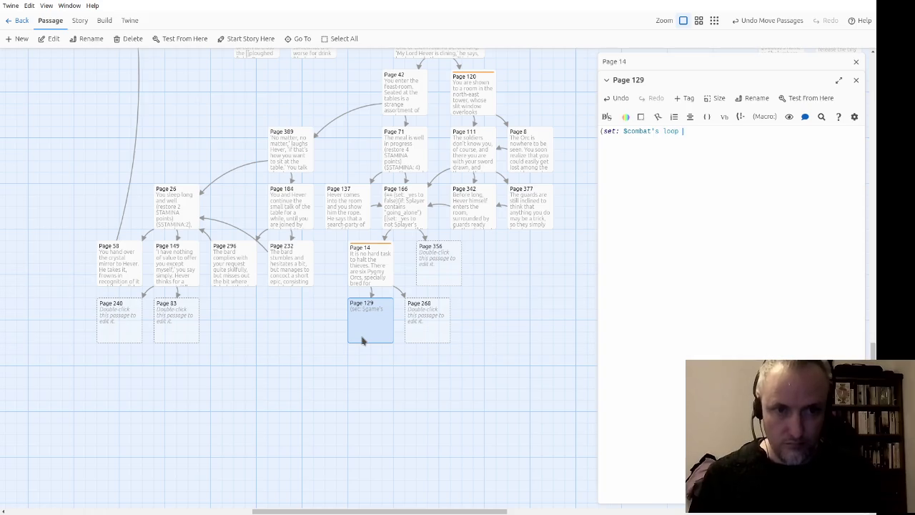
{"action": "type", "text": "to \"Simula"}
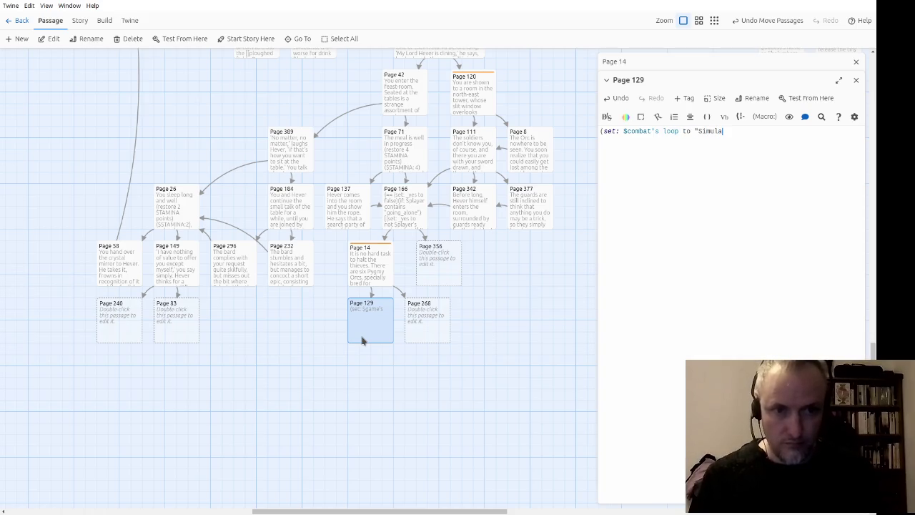
{"action": "type", "text": "taneous"}
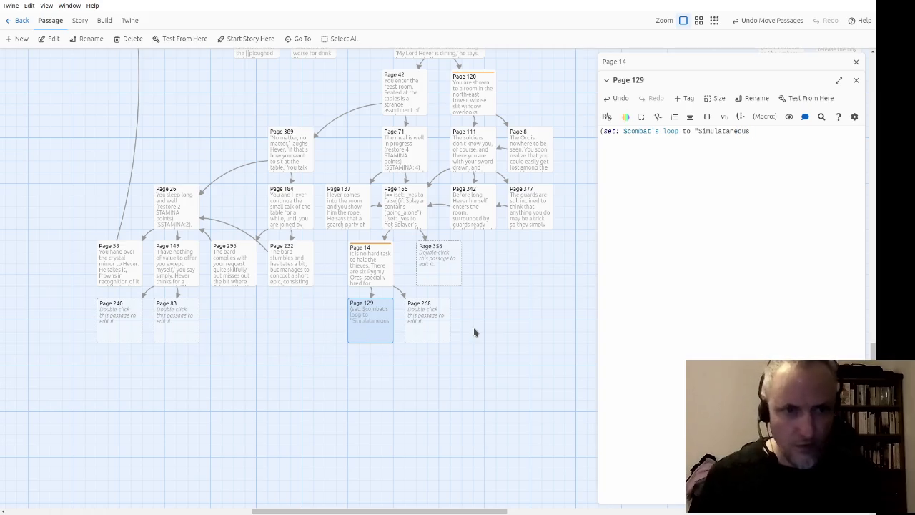
{"action": "key", "text": "Left"}
{"action": "key", "text": "Left"}
{"action": "key", "text": "Left"}
{"action": "key", "text": "BackSpace"}
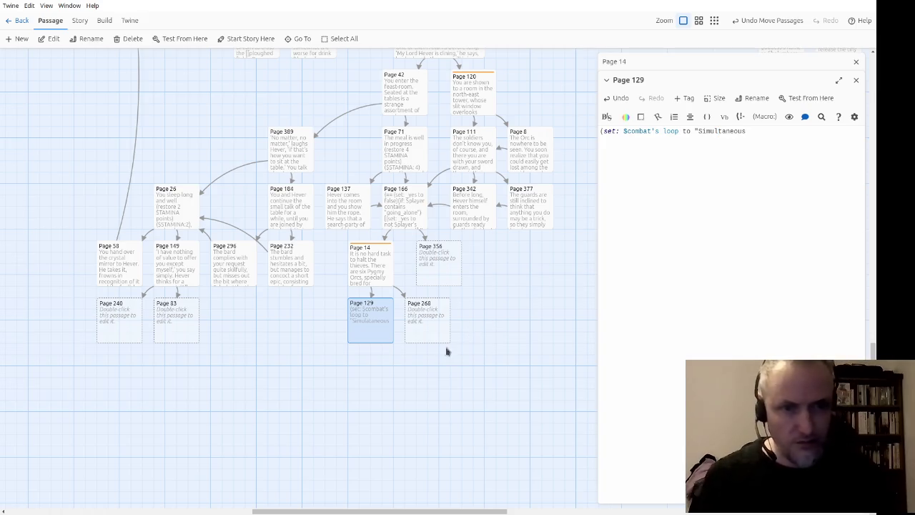
{"action": "scroll", "coordinate": [453, 421], "scroll_direction": "left", "scroll_amount": 10}
Finish the macro as (set: $combat's loop to "Simultaneous Combat Loop") after checking the passage name.
{"action": "scroll", "coordinate": [255, 380], "scroll_direction": "up", "scroll_amount": 10}
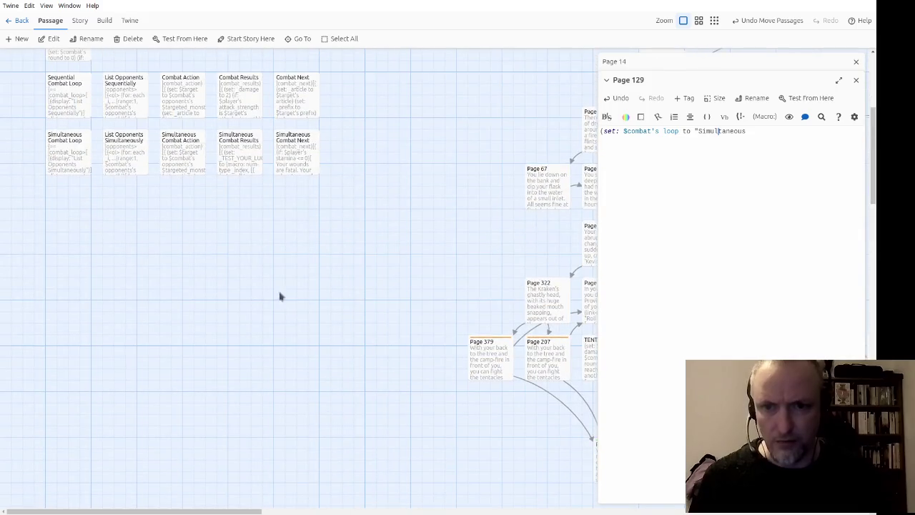
{"action": "scroll", "coordinate": [127, 225], "scroll_direction": "up", "scroll_amount": 3}
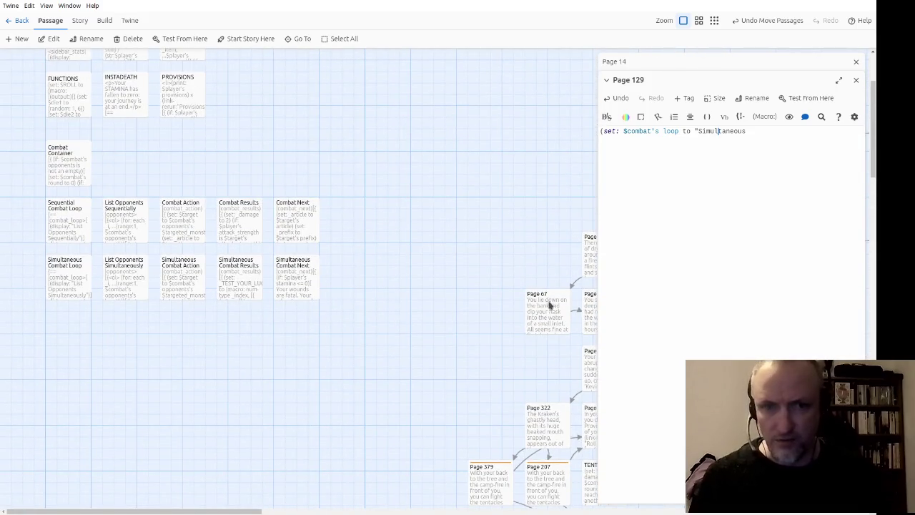
{"action": "type", "text": "Combat Loop"}
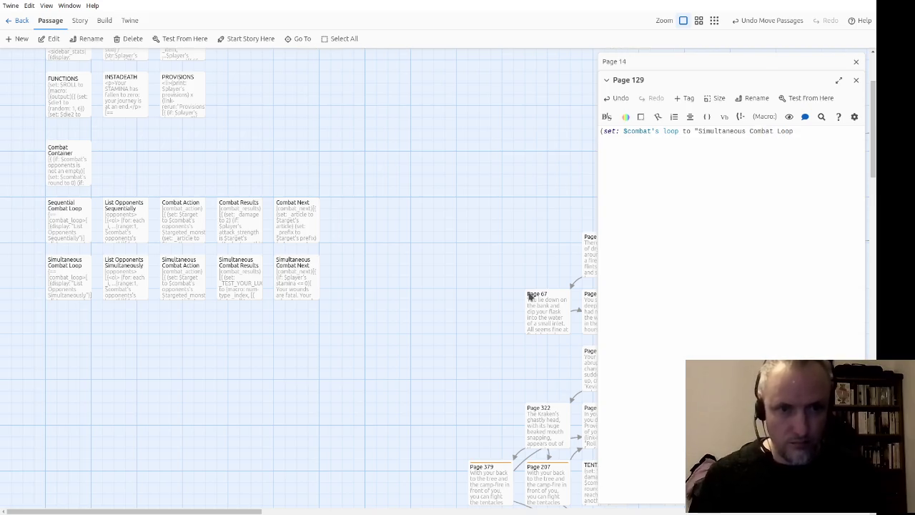
{"action": "type", "text": "\""}
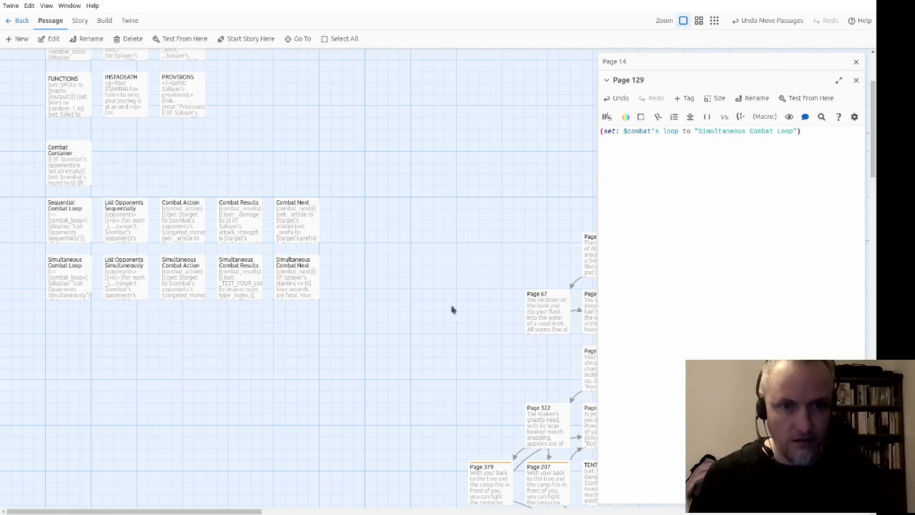
{"action": "scroll", "coordinate": [170, 181], "scroll_direction": "right", "scroll_amount": 10}
{"action": "scroll", "coordinate": [360, 286], "scroll_direction": "down", "scroll_amount": 5}
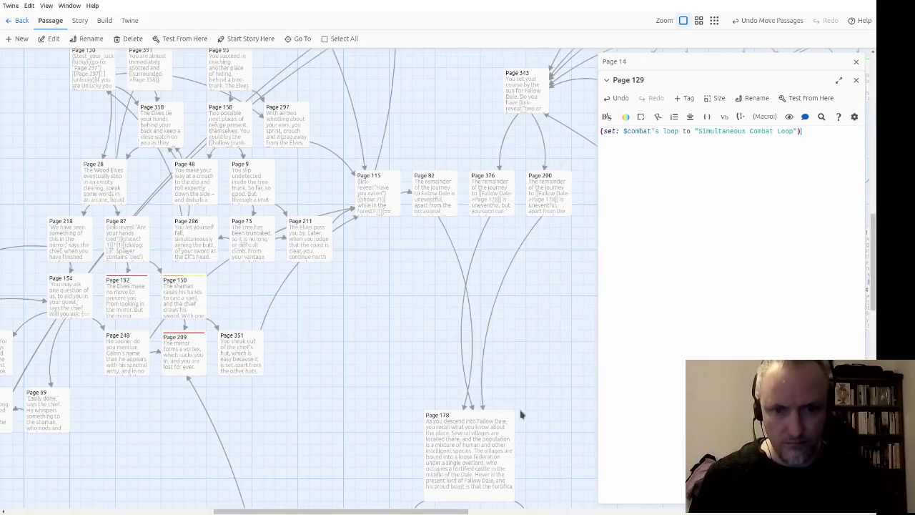
{"action": "scroll", "coordinate": [520, 413], "scroll_direction": "down", "scroll_amount": 5}
{"action": "scroll", "coordinate": [474, 421], "scroll_direction": "right", "scroll_amount": 5}
{"action": "scroll", "coordinate": [378, 413], "scroll_direction": "up", "scroll_amount": 5}
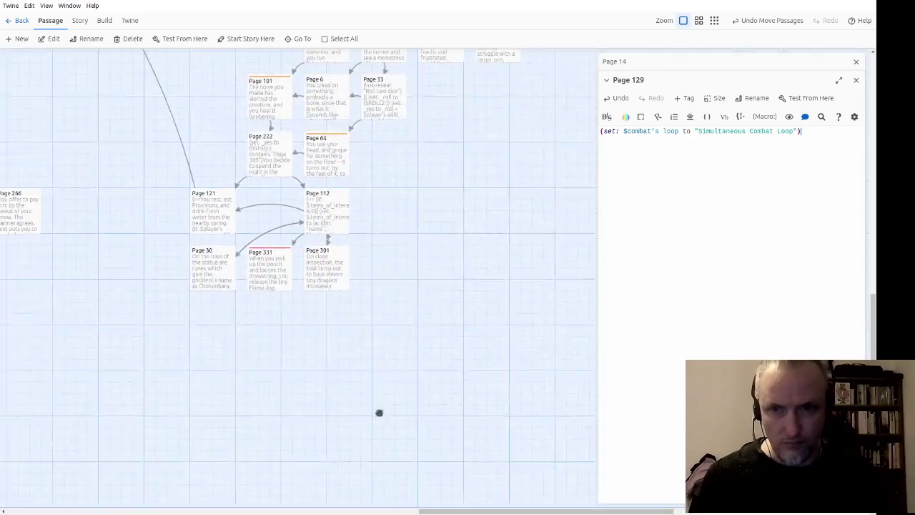
{"action": "scroll", "coordinate": [434, 344], "scroll_direction": "left", "scroll_amount": 3}
{"action": "scroll", "coordinate": [434, 343], "scroll_direction": "left", "scroll_amount": 1}
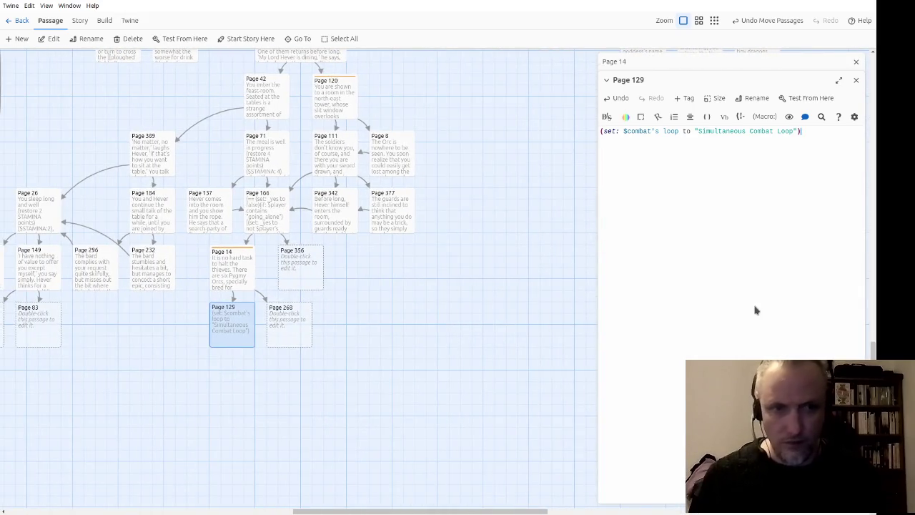
Wrap Page 129's code in a {== hook and add a line setting the 1st opponent's prefix to "First".
{"action": "key", "text": "ctrl+a"}
{"action": "type", "text": "{=="}
{"action": "key", "text": "Return"}
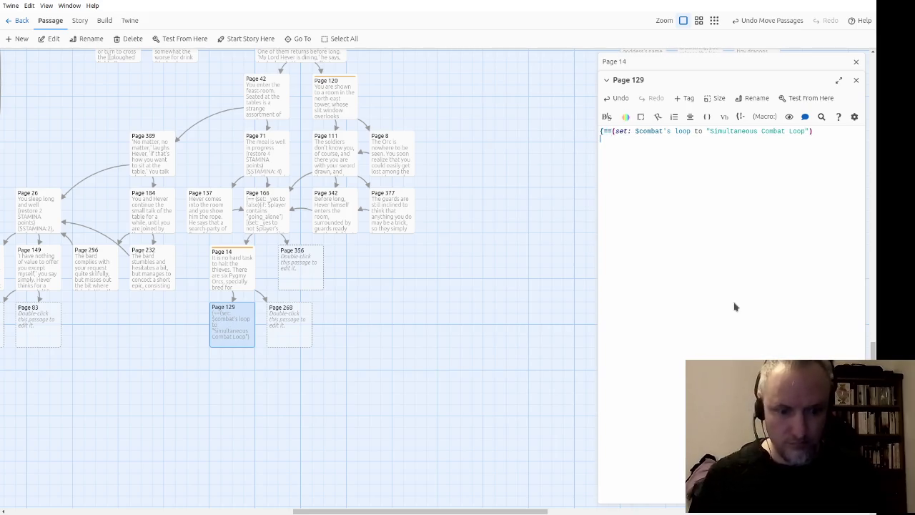
{"action": "type", "text": "set: "}
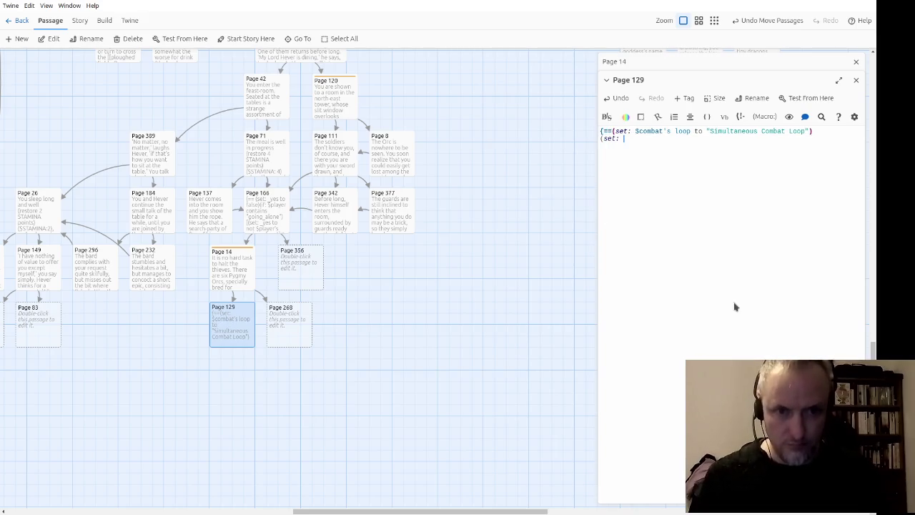
{"action": "type", "text": "$combat's"}
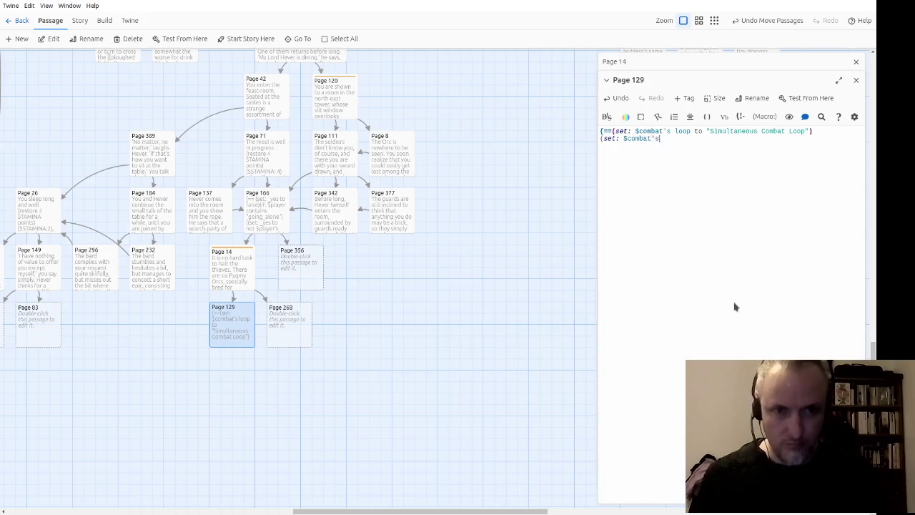
{"action": "type", "text": " opponent's 1st's pr"}
{"action": "type", "text": "efix to \"First\""}
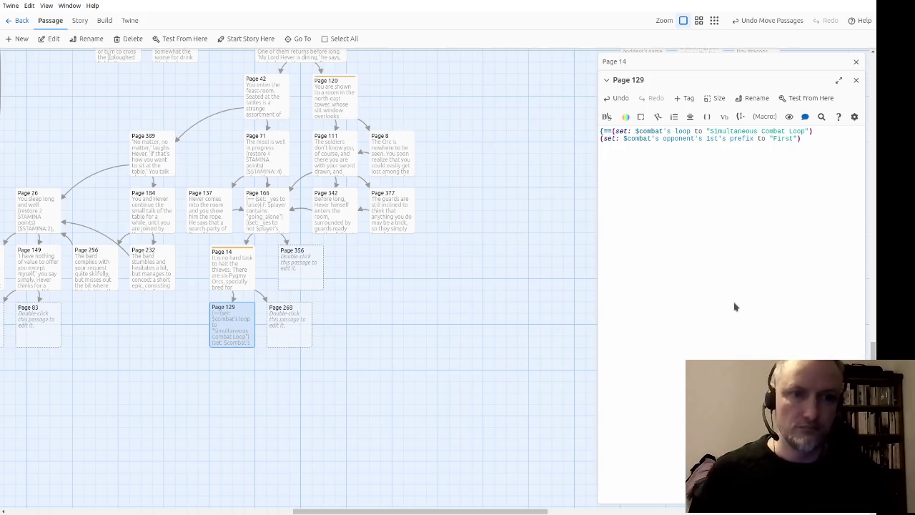
Correct the reference to $combat's opponents and start a line appending (a: (dm:)) to it.
{"action": "type", "text": "set:"}
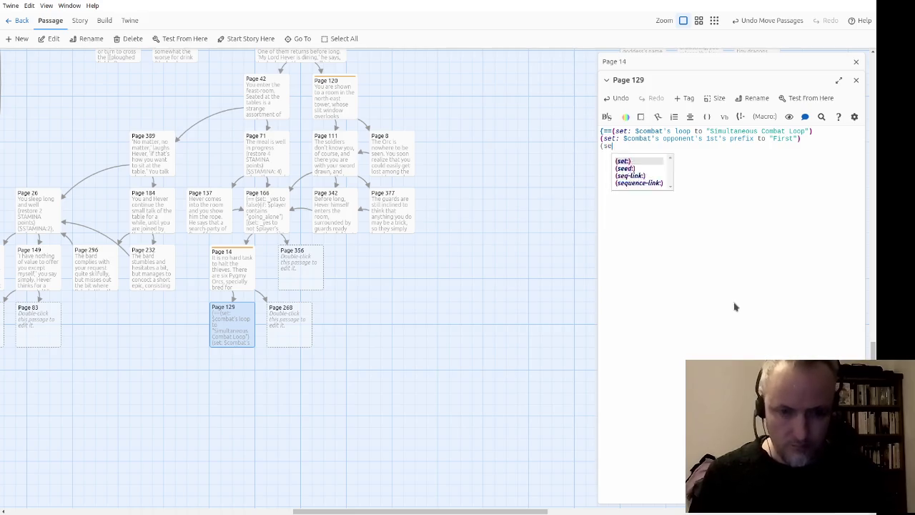
{"action": "key", "text": "ctrl+shift+Right"}
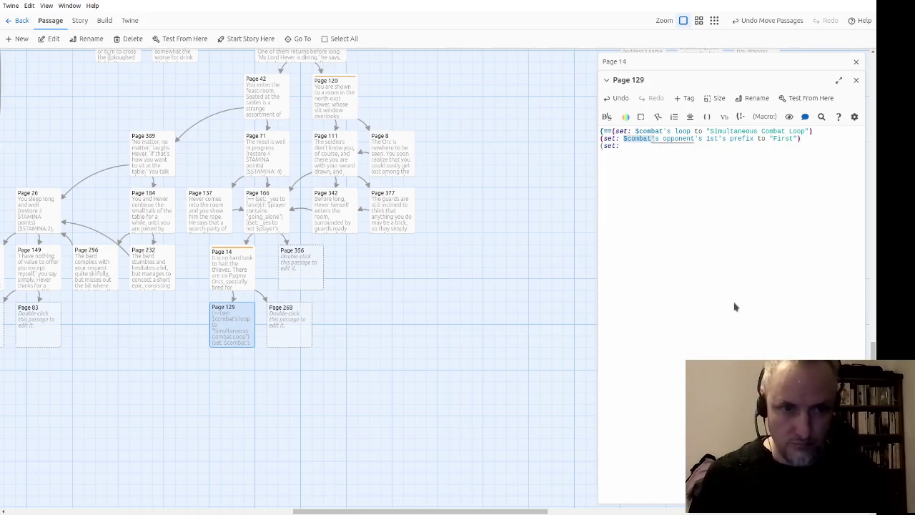
{"action": "key", "text": "ctrl+shift+Right"}
{"action": "key", "text": "Right"}
{"action": "type", "text": "s"}
{"action": "key", "text": "ctrl+shift+Left"}
{"action": "key", "text": "ctrl+shift+Left"}
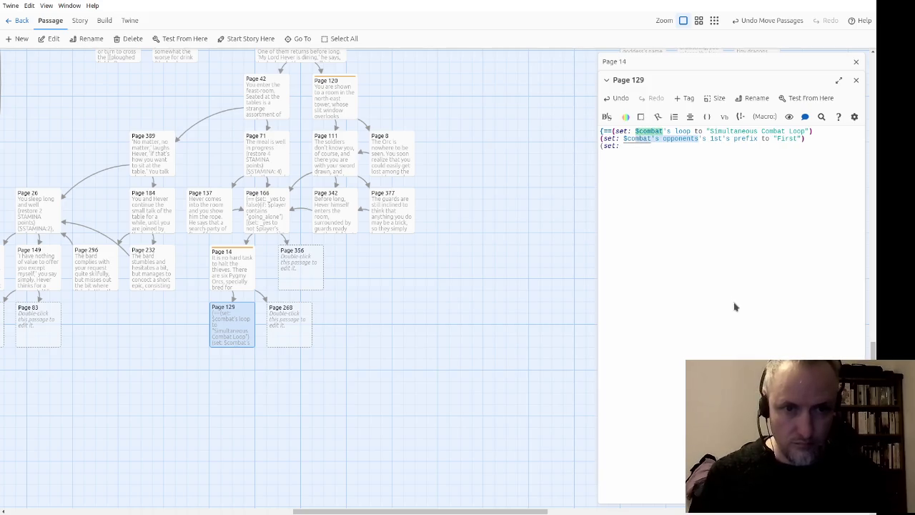
{"action": "key", "text": "ctrl+c"}
{"action": "key", "text": "Down"}
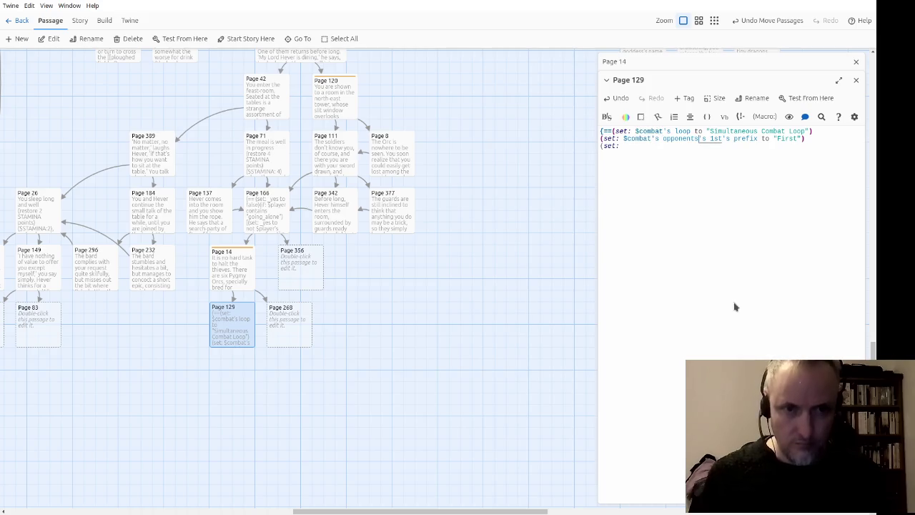
{"action": "key", "text": "ctrl+v"}
{"action": "type", "text": "to it + "}
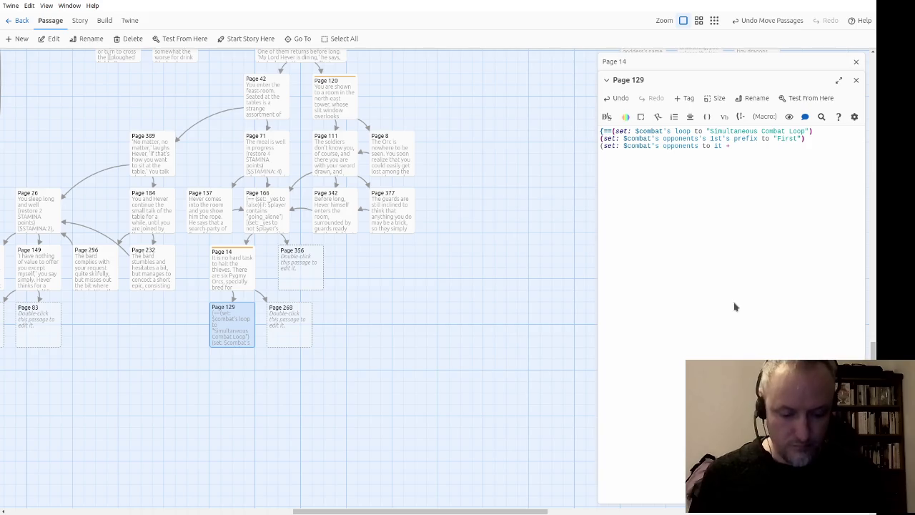
{"action": "type", "text": "(a: "}
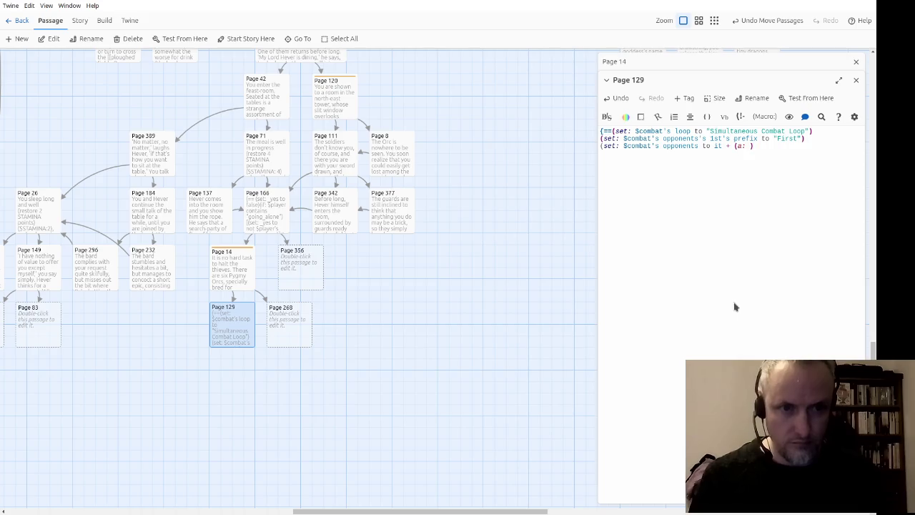
{"action": "type", "text": "(dm:"}
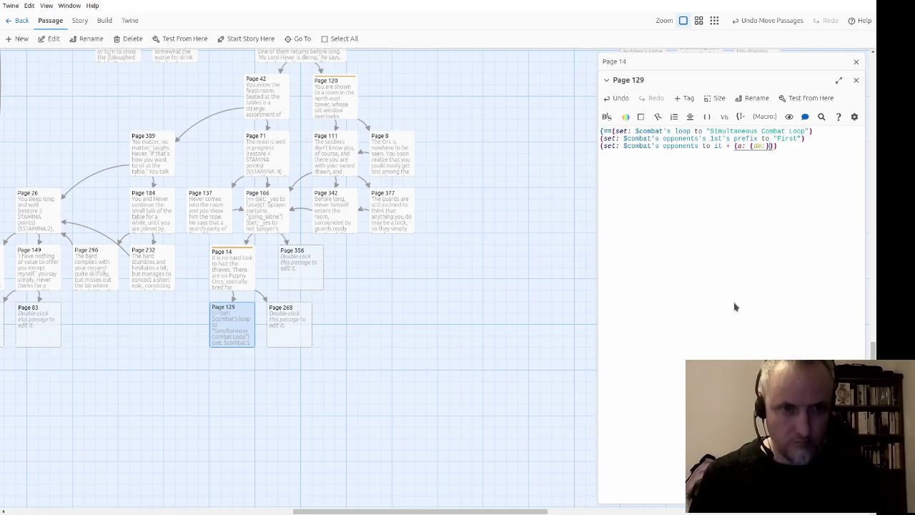
{"action": "key", "text": "Return"}
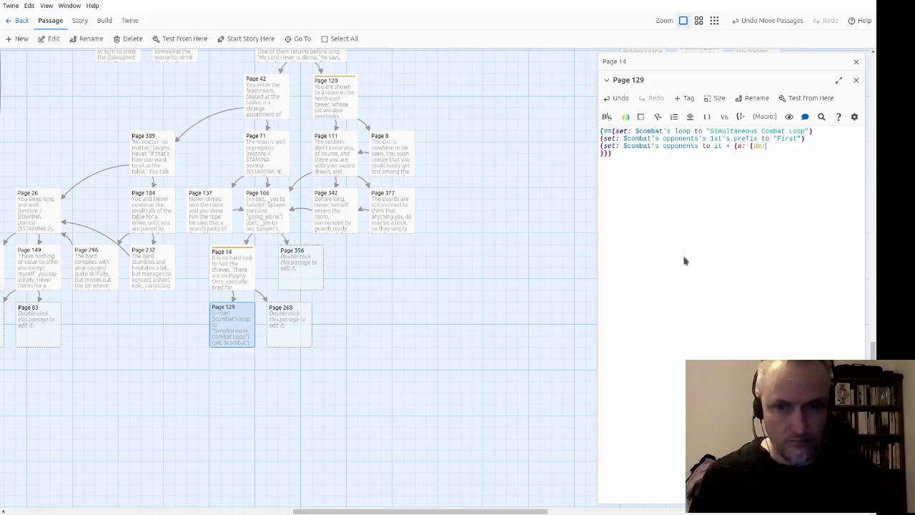
Select the Pygmy Orc (dm:) block in Page 14, then return to Page 129.
{"action": "double_click", "coordinate": [232, 272]}
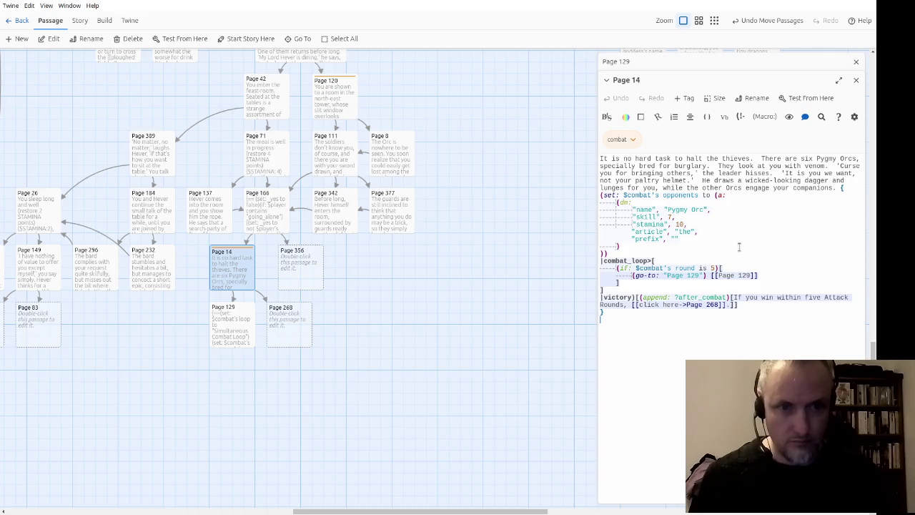
{"action": "key", "text": "Up"}
{"action": "key", "text": "Up"}
{"action": "key", "text": "Up"}
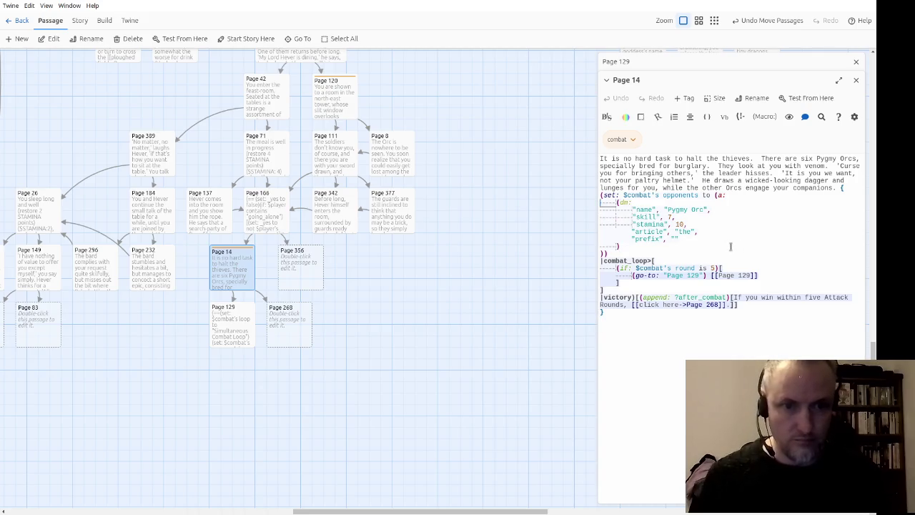
{"action": "key", "text": "shift+Down"}
{"action": "key", "text": "shift+Down"}
{"action": "key", "text": "shift+Down"}
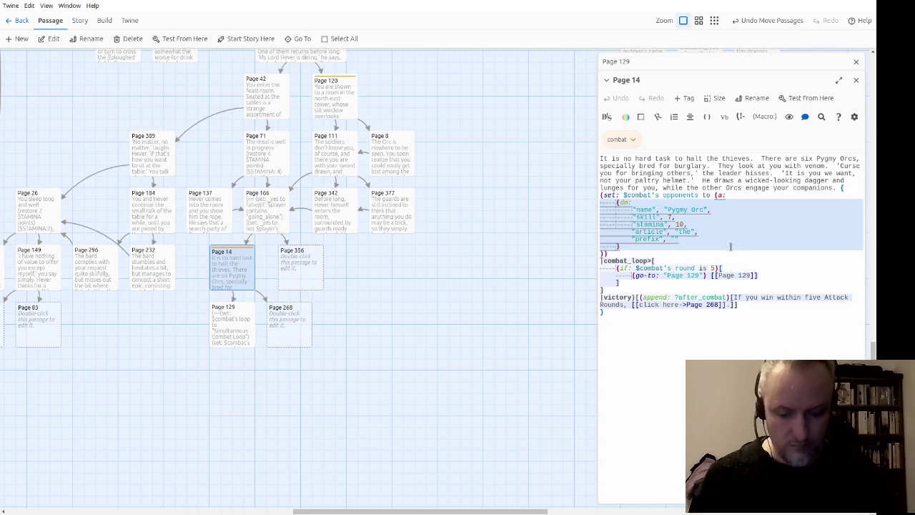
{"action": "double_click", "coordinate": [239, 323]}
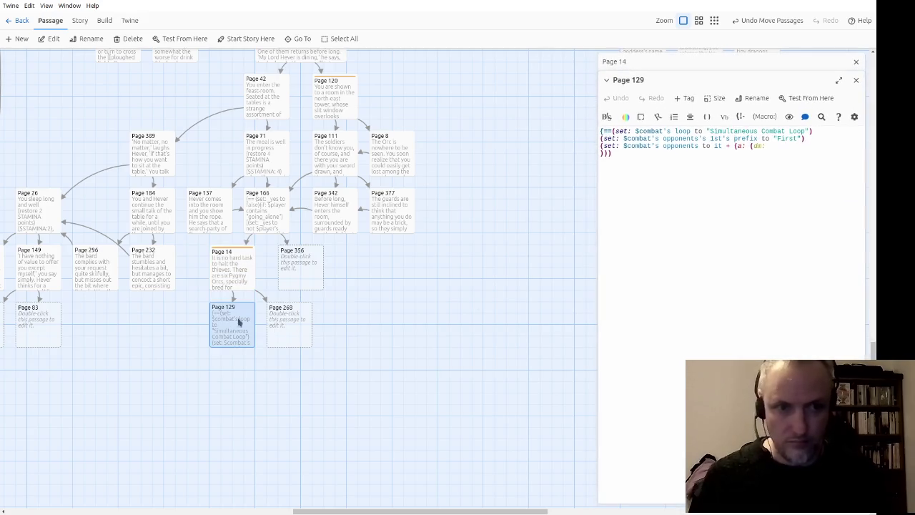
Insert the Pygmy Orc definition, removing the duplicate (dm: and the extra closing bracket.
{"action": "left_click", "coordinate": [778, 147]}
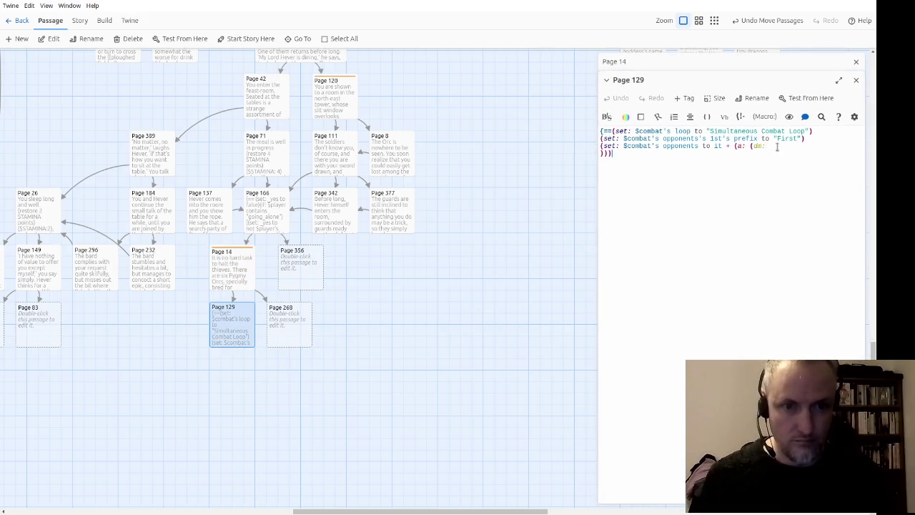
{"action": "key", "text": "Home"}
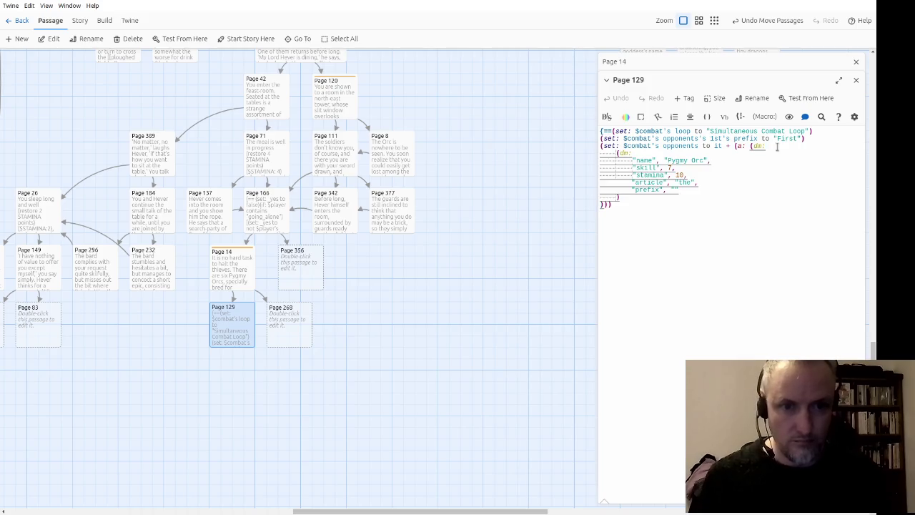
{"action": "left_click", "coordinate": [777, 146]}
{"action": "key", "text": "BackSpace"}
{"action": "key", "text": "BackSpace"}
{"action": "key", "text": "BackSpace"}
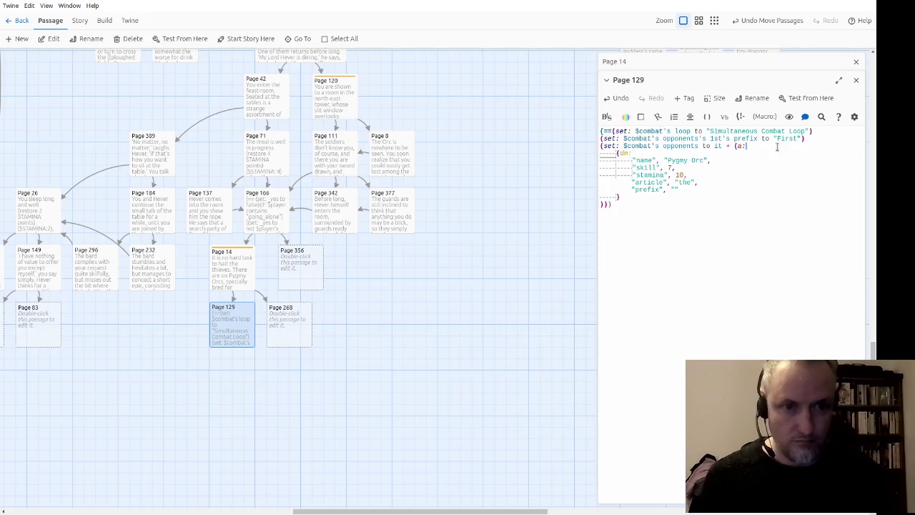
{"action": "key", "text": "Down"}
{"action": "key", "text": "Down"}
{"action": "key", "text": "Down"}
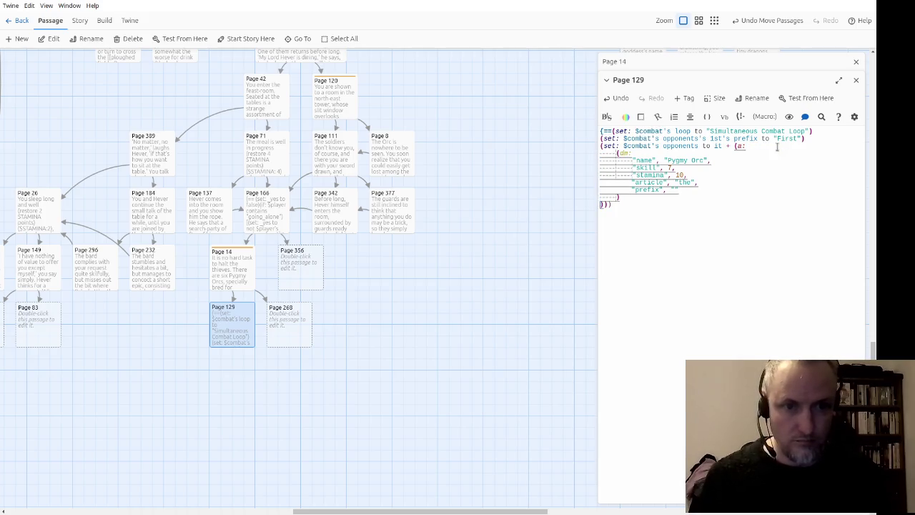
{"action": "key", "text": "BackSpace"}
{"action": "key", "text": "Up"}
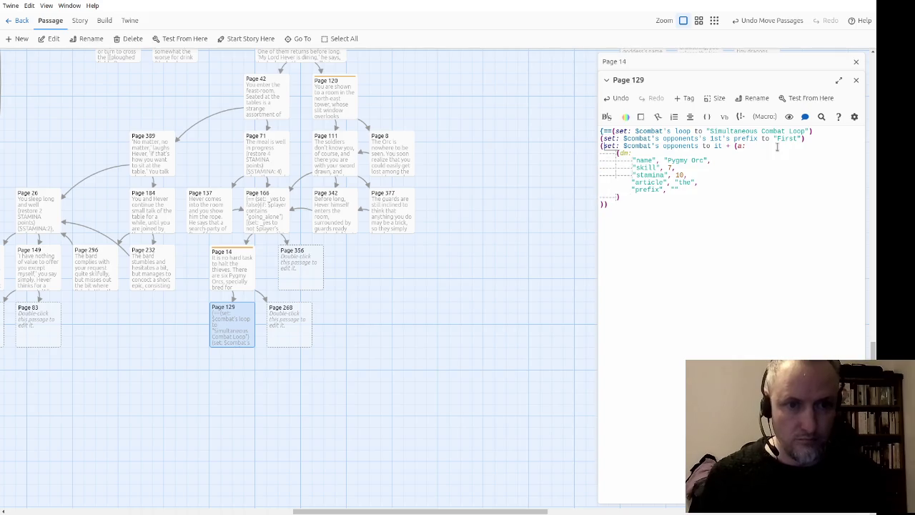
{"action": "key", "text": "Up"}
{"action": "key", "text": "Up"}
{"action": "key", "text": "Up"}
Set the orc's prefix to "Second", skill 5 and stamina 8, then begin prose about another Orc joining.
{"action": "key", "text": "Down"}
{"action": "key", "text": "Down"}
{"action": "key", "text": "Down"}
{"action": "key", "text": "End"}
{"action": "type", "text": "Second"}
{"action": "key", "text": "Up"}
{"action": "key", "text": "Up"}
{"action": "key", "text": "Up"}
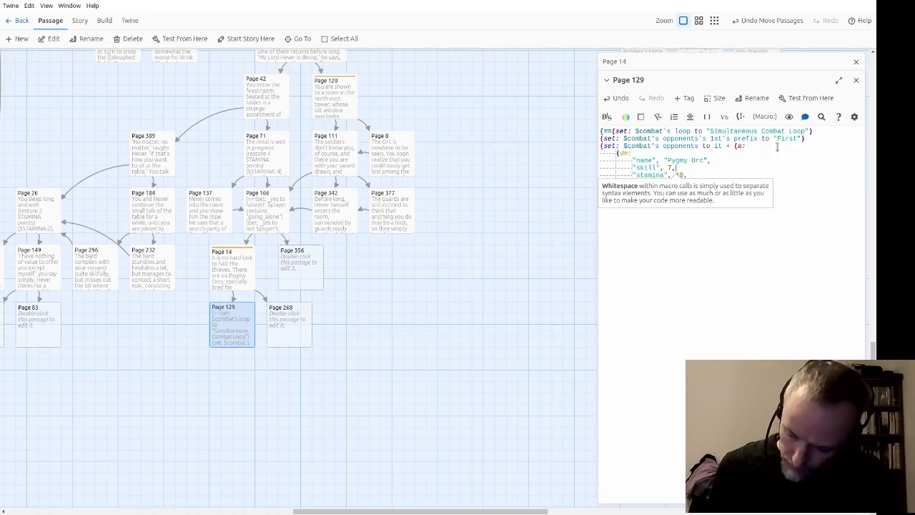
{"action": "key", "text": "Left"}
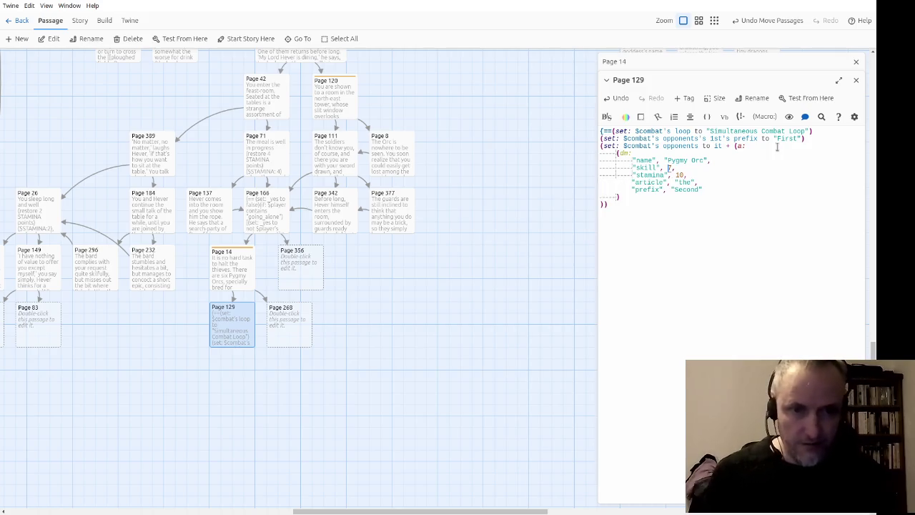
{"action": "type", "text": "5"}
{"action": "key", "text": "Down"}
{"action": "key", "text": "Delete"}
{"action": "key", "text": "Delete"}
{"action": "type", "text": "8"}
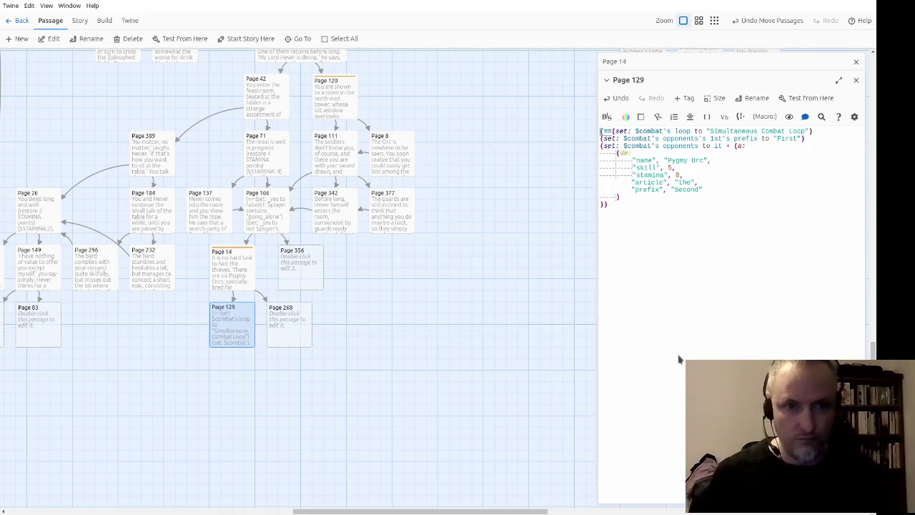
{"action": "type", "text": "e of the other "}
{"action": "type", "text": "Orcs "}
{"action": "type", "text": "has defea"}
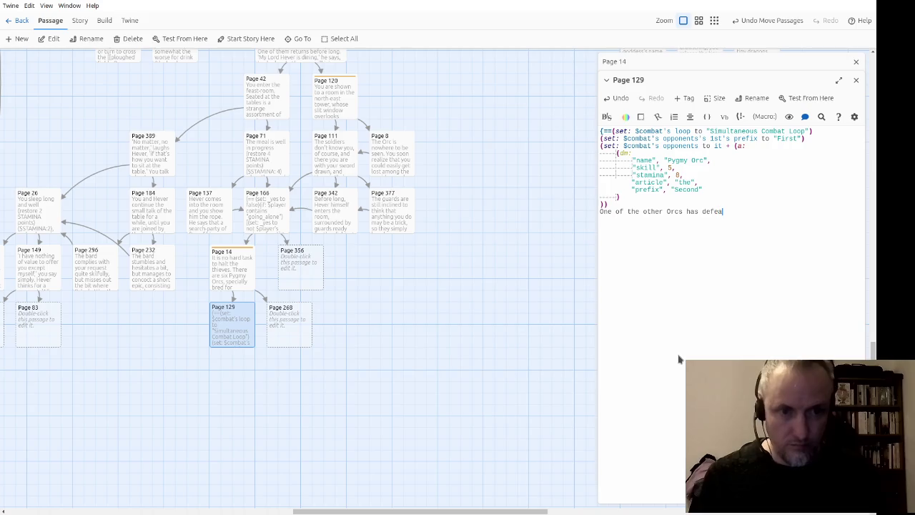
{"action": "type", "text": "ted his opp"}
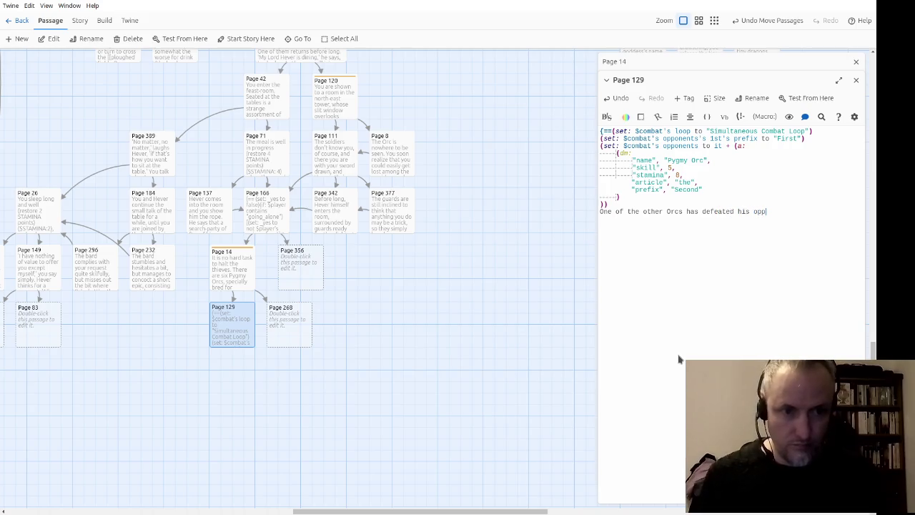
{"action": "type", "text": "onent and"}
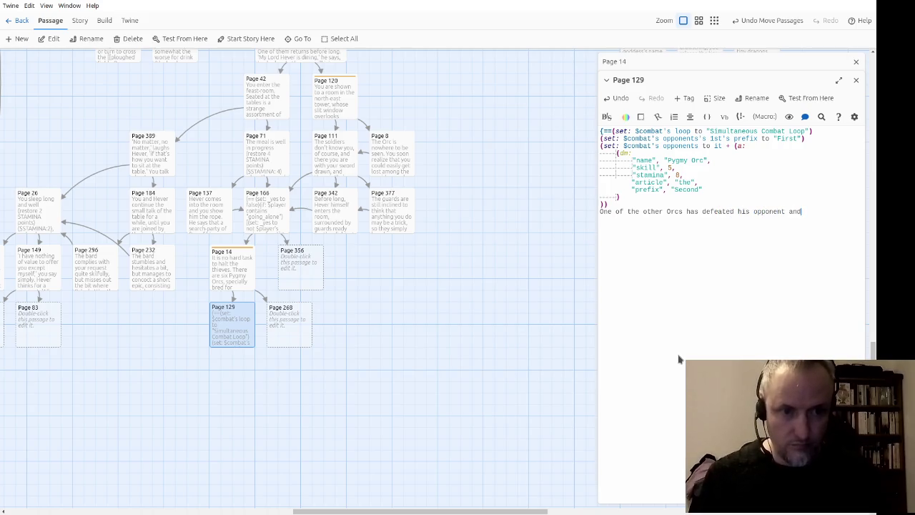
{"action": "type", "text": " now joing"}
{"action": "type", "text": "s in the "}
{"action": "type", "text": "fight against you."}
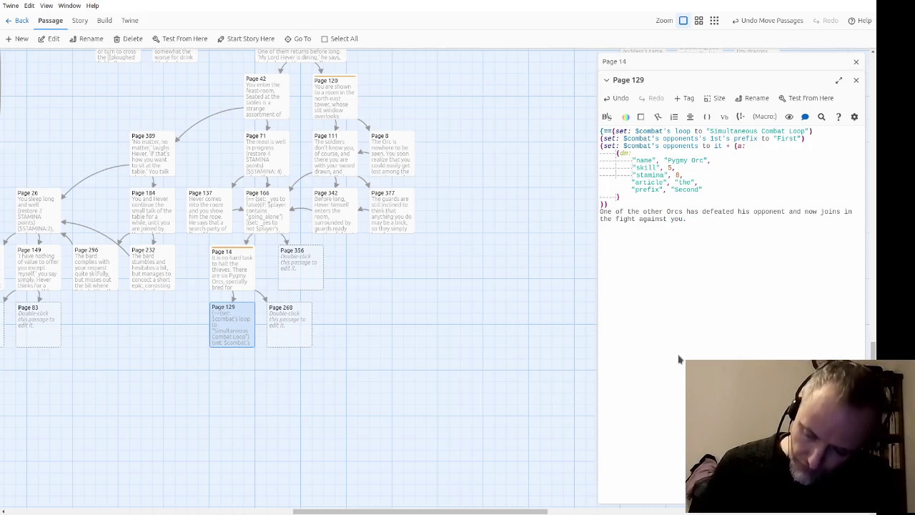
Add "You will have to fight them both simultaneously", trim trailing spaces, and reopen Page 14.
{"action": "type", "text": "You "}
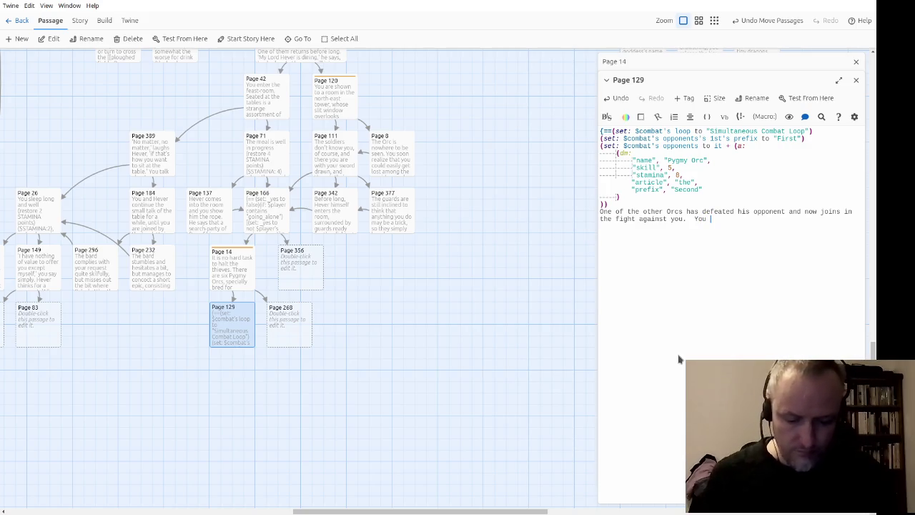
{"action": "type", "text": "will have to figh"}
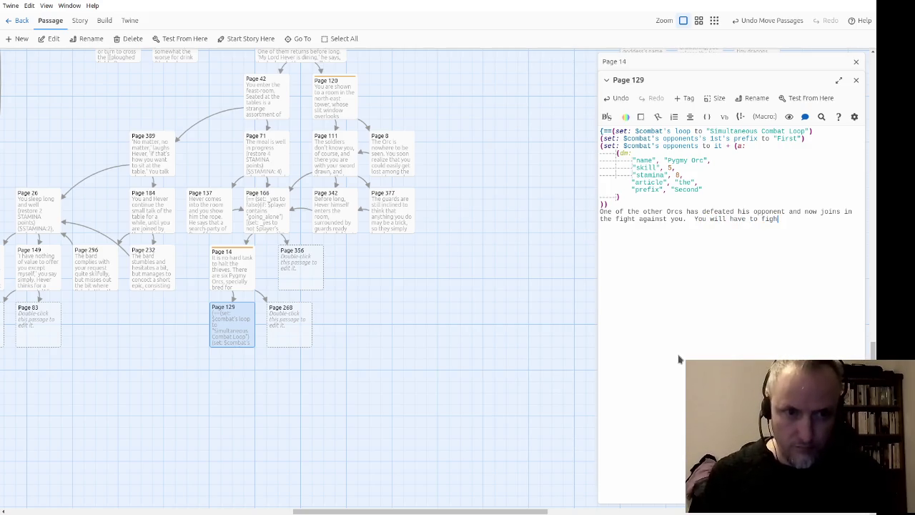
{"action": "type", "text": "t them both sim"}
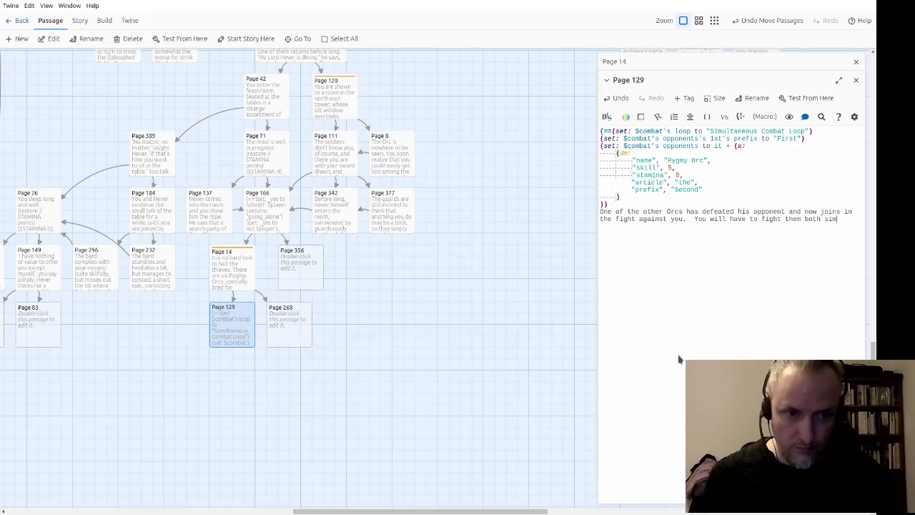
{"action": "type", "text": "ultaneously."}
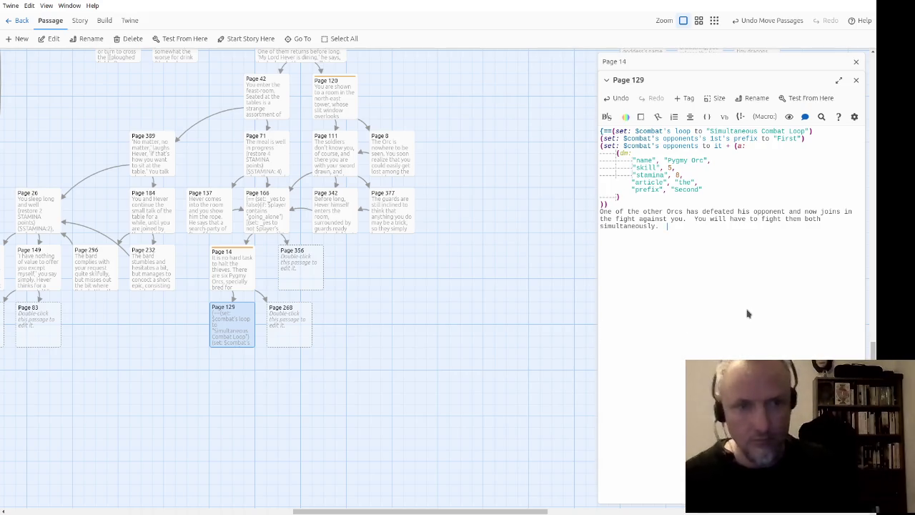
{"action": "key", "text": "BackSpace"}
{"action": "key", "text": "BackSpace"}
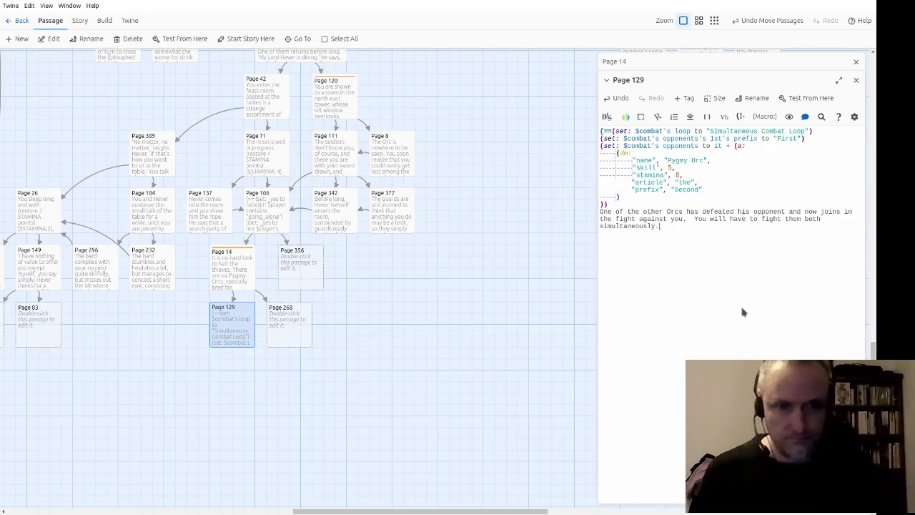
{"action": "double_click", "coordinate": [240, 281]}
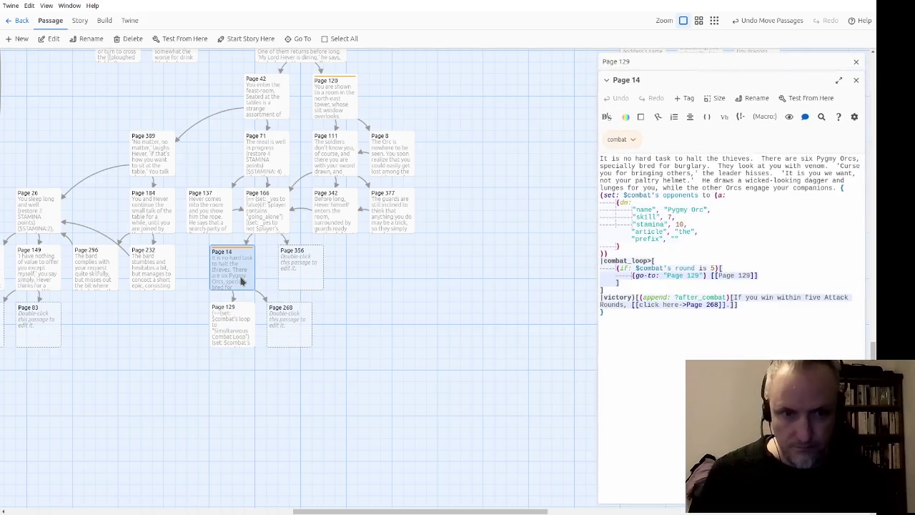
Copy Page 14's victory hook containing the Page 268 link, then close Page 14.
{"action": "left_click", "coordinate": [836, 286], "text": "shift"}
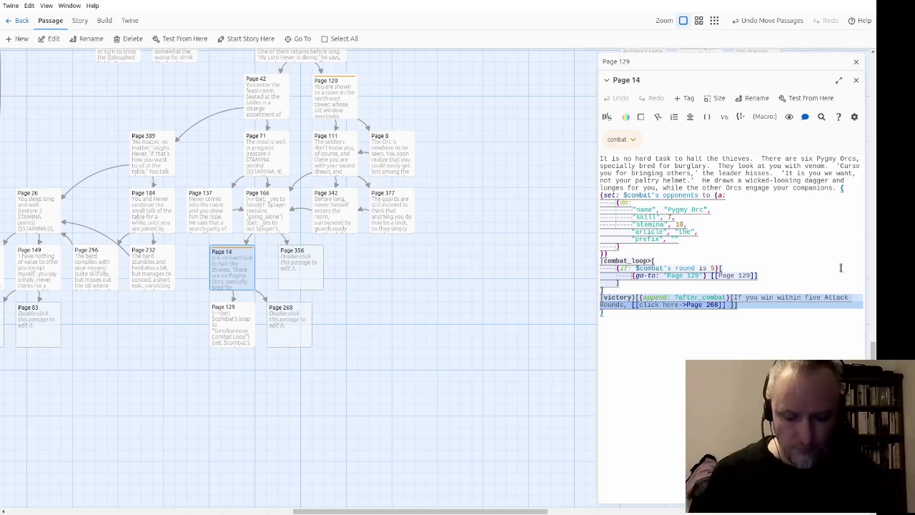
{"action": "left_click", "coordinate": [734, 302]}
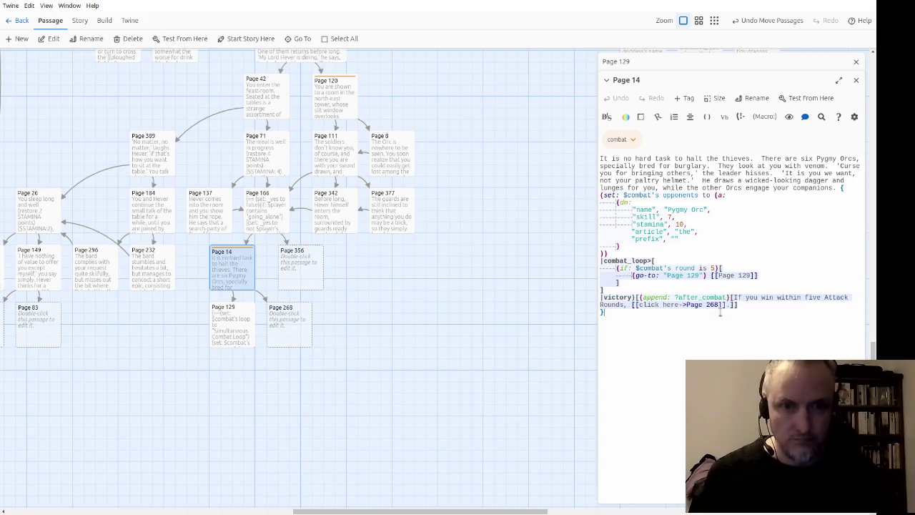
{"action": "left_click", "coordinate": [856, 82]}
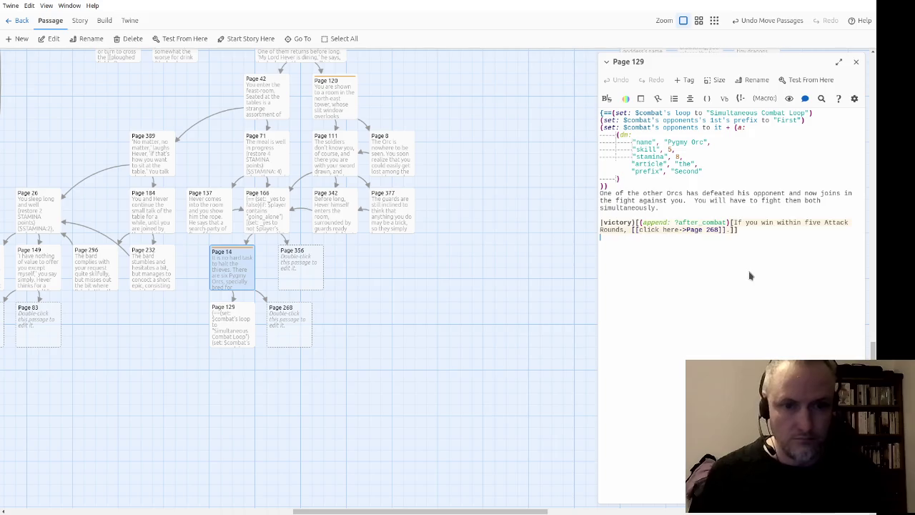
In Page 129, drop "within five Attack Rounds" so the hook reads "If you win, click here" to Page 268.
{"action": "key", "text": "BackSpace"}
{"action": "key", "text": "Up"}
{"action": "key", "text": "Right"}
{"action": "key", "text": "Right"}
{"action": "key", "text": "Right"}
{"action": "key", "text": "shift+Right"}
{"action": "key", "text": "shift+Right"}
{"action": "key", "text": "shift+Right"}
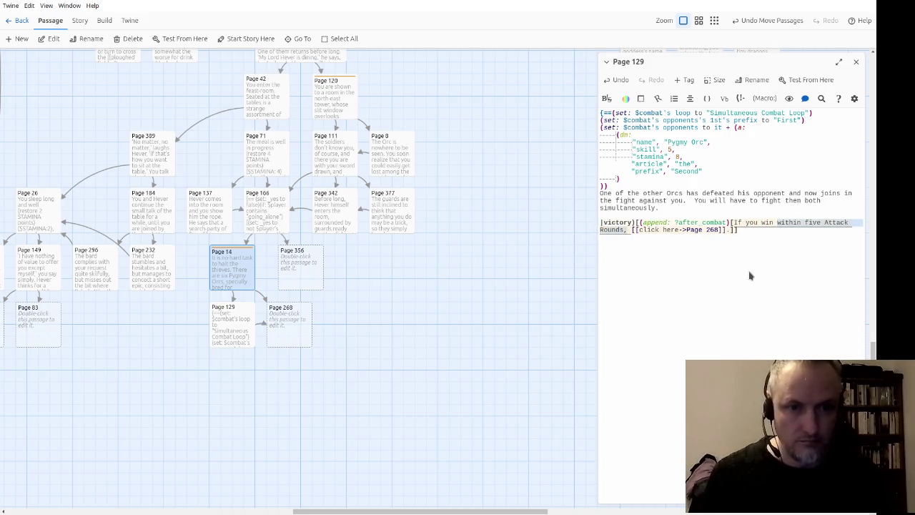
{"action": "key", "text": "BackSpace"}
{"action": "key", "text": "Right"}
{"action": "key", "text": "Right"}
{"action": "key", "text": "Right"}
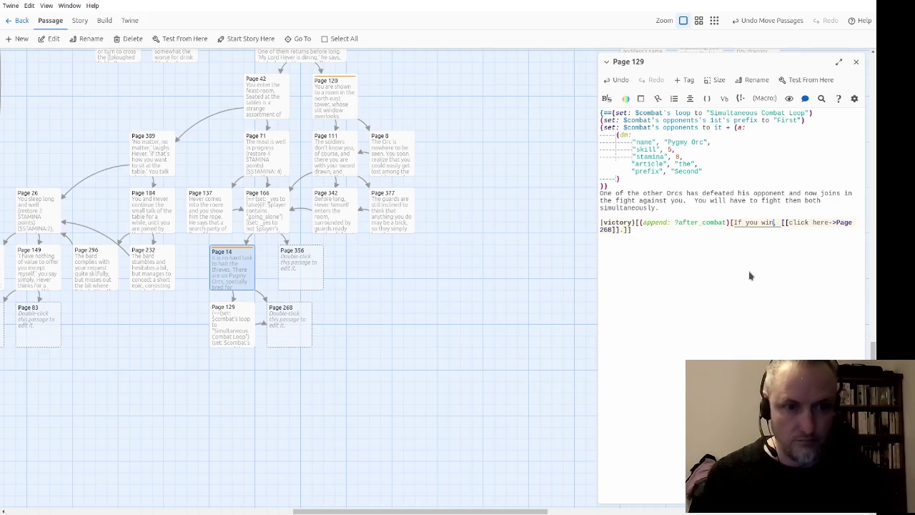
{"action": "key", "text": "Right"}
{"action": "key", "text": "Right"}
{"action": "key", "text": "Right"}
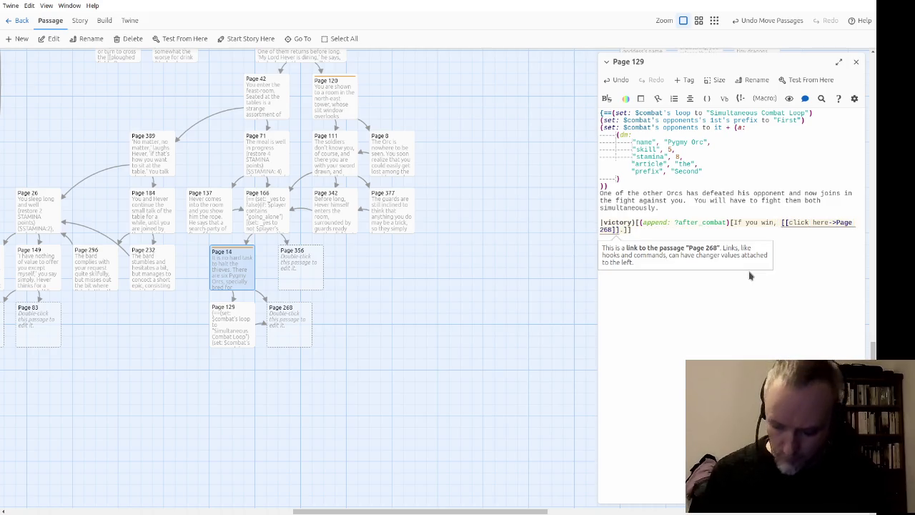